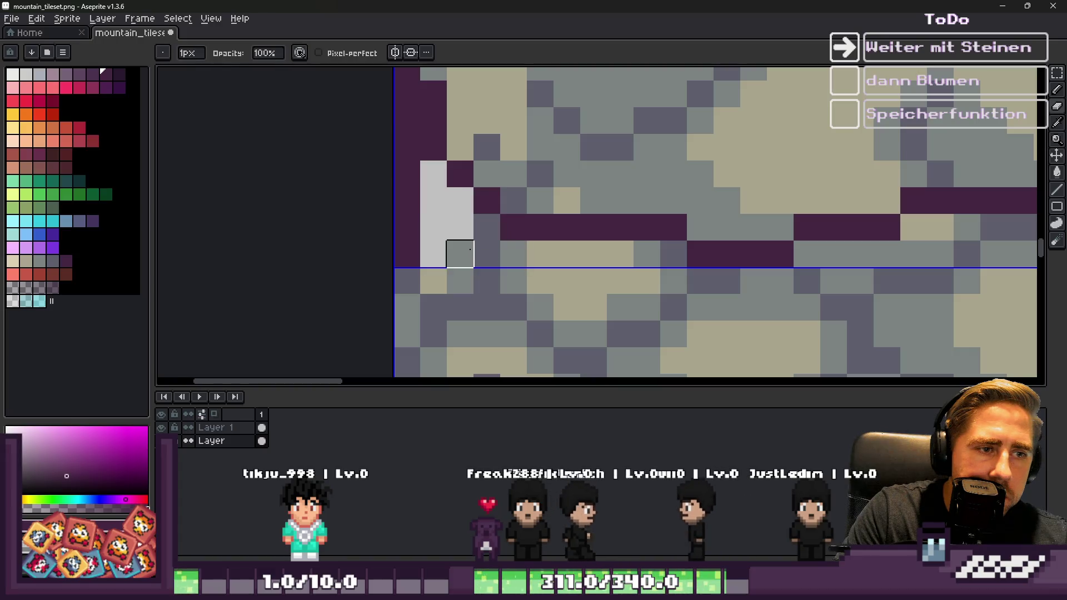
Step: Paint light grey pixels onto the rock edge with a 2px brush, then zoom out
key(plus)
click(487, 254)
scroll(548, 259, down, 2)
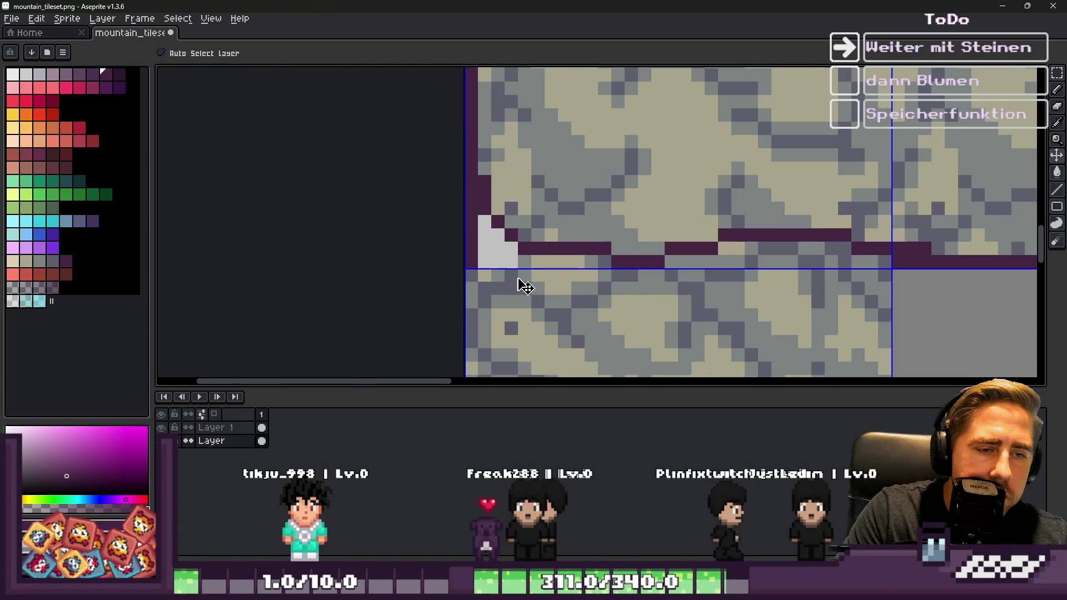
scroll(519, 231, down, 2)
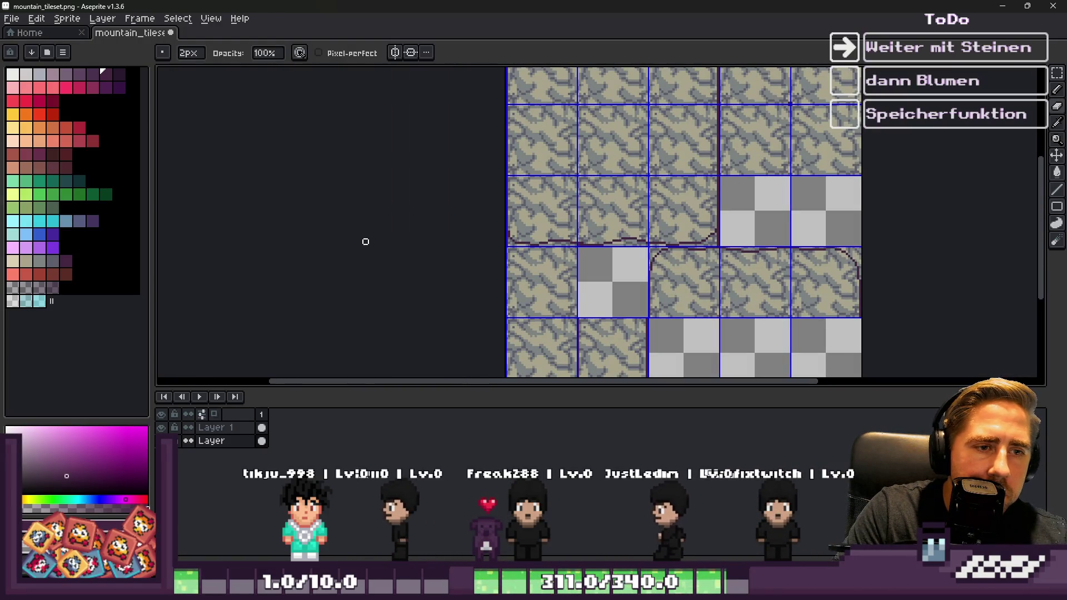
Step: Minimize the mountain and floor tileset windows and bring the Godot editor forward
click(1003, 6)
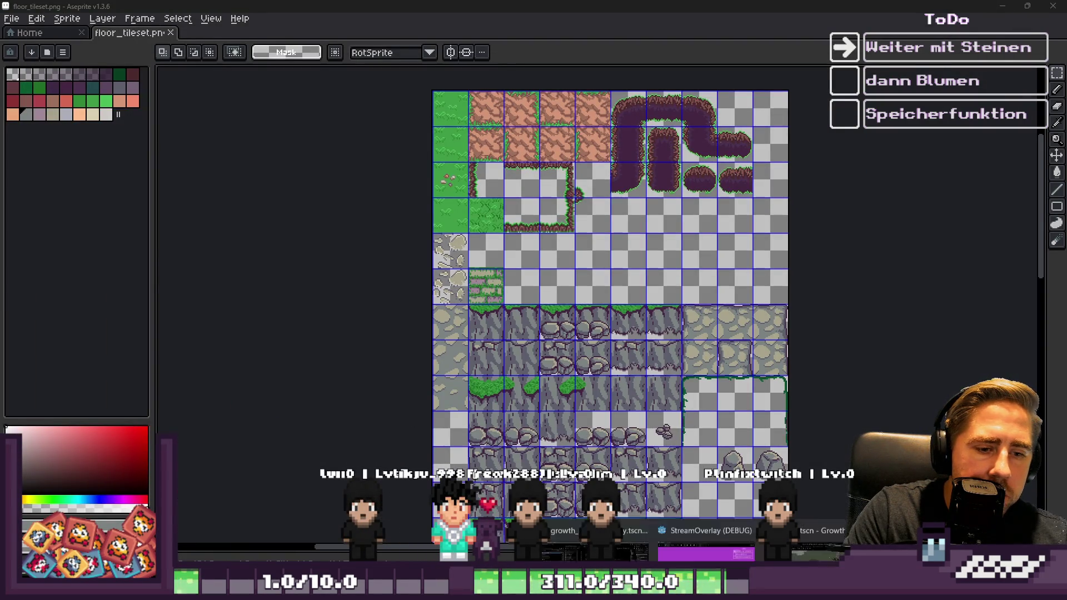
click(1002, 6)
click(638, 592)
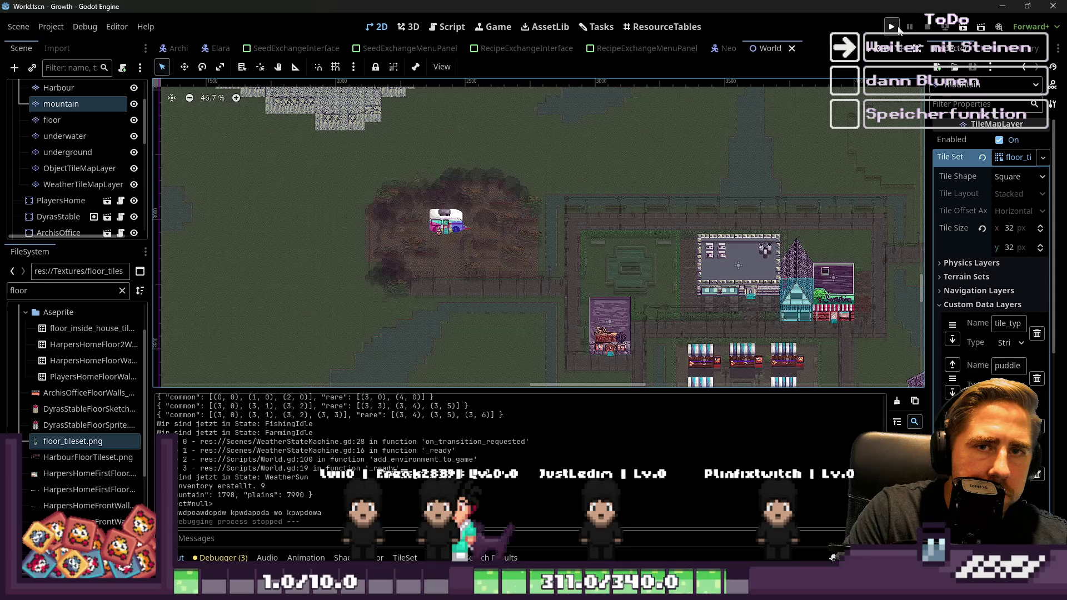
Step: Run the project, name the new character 'asdwqeeq' and start the game
click(893, 26)
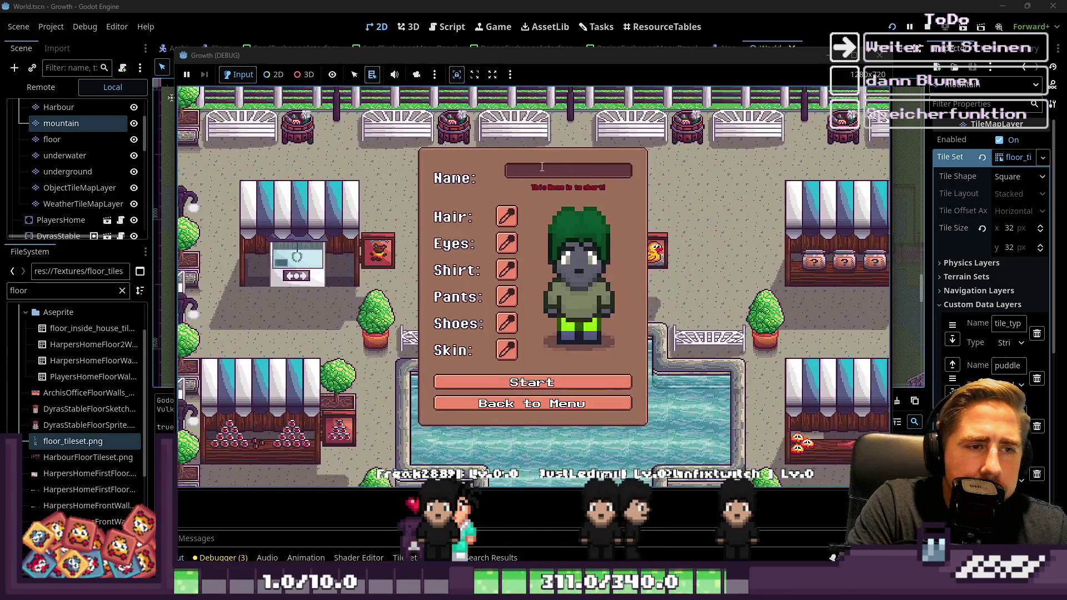
text(asdwqeeq)
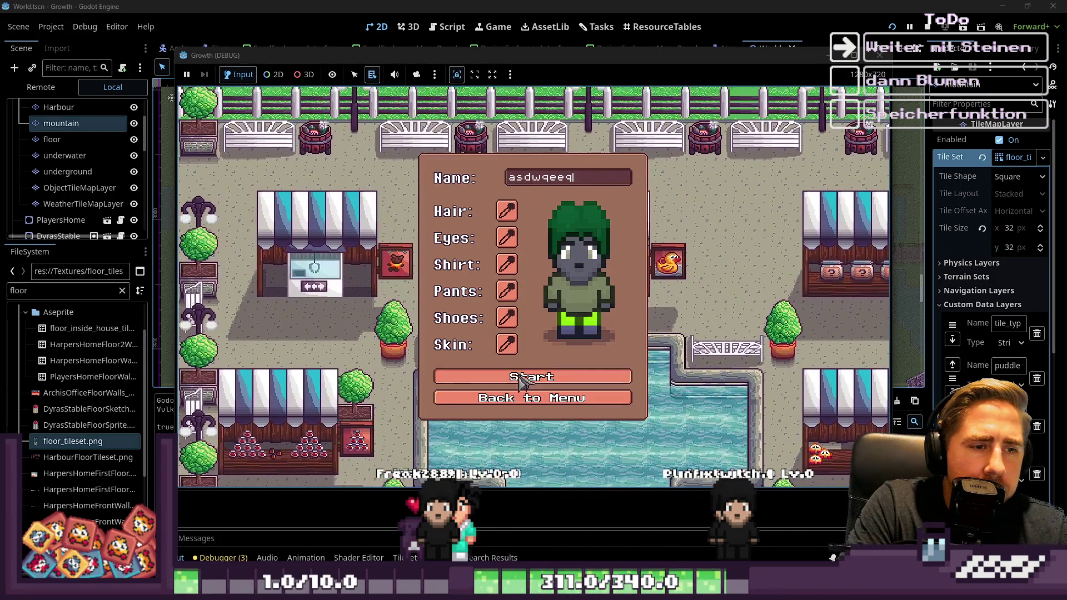
click(519, 378)
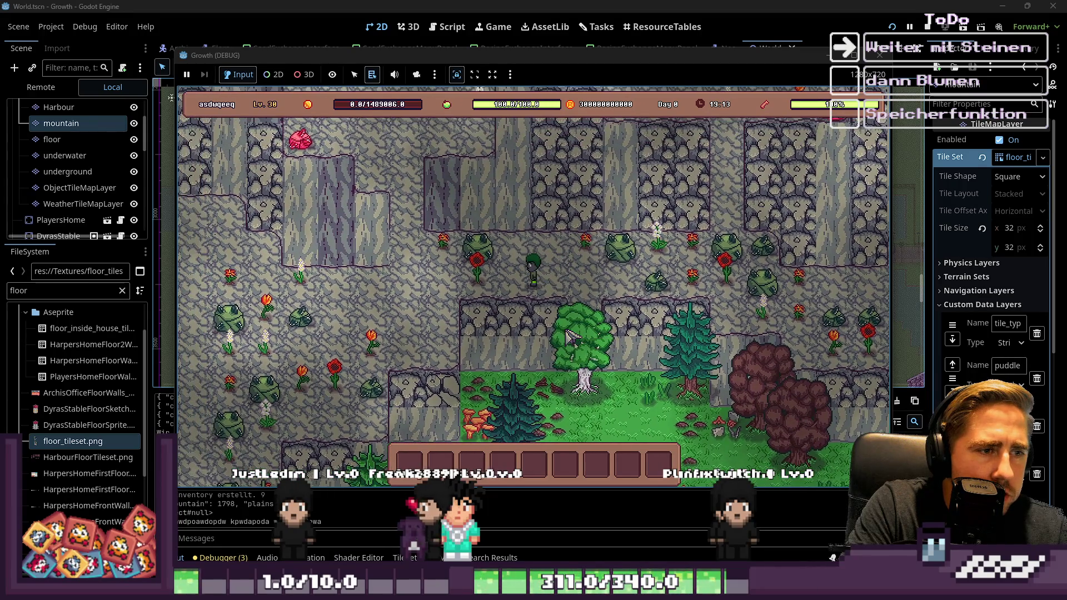
Step: Walk the character up-left, left and down-left across the mountain rock tiles
key(w)
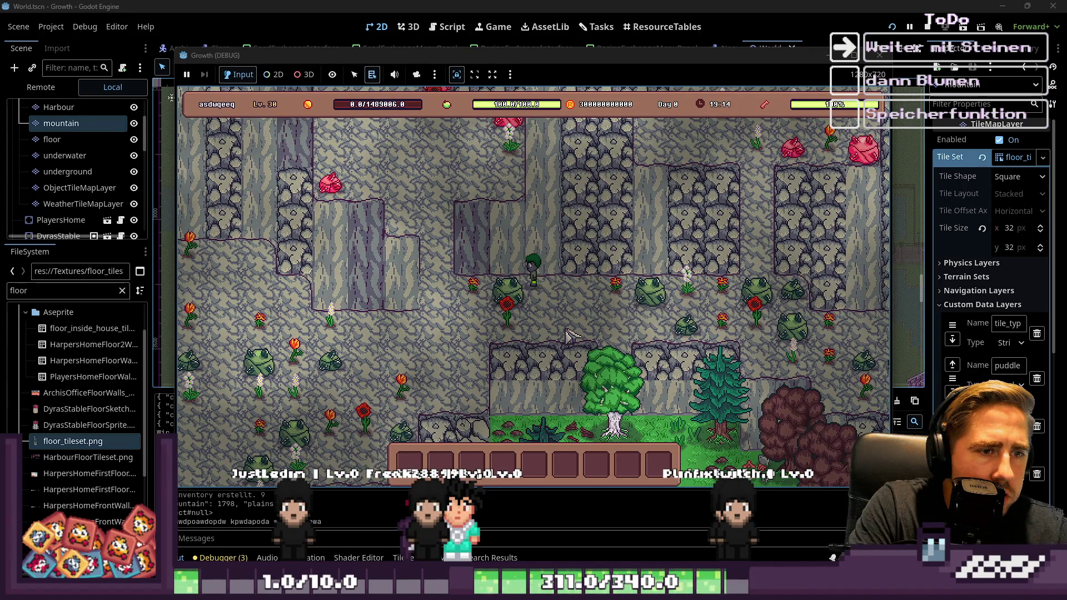
key(w)
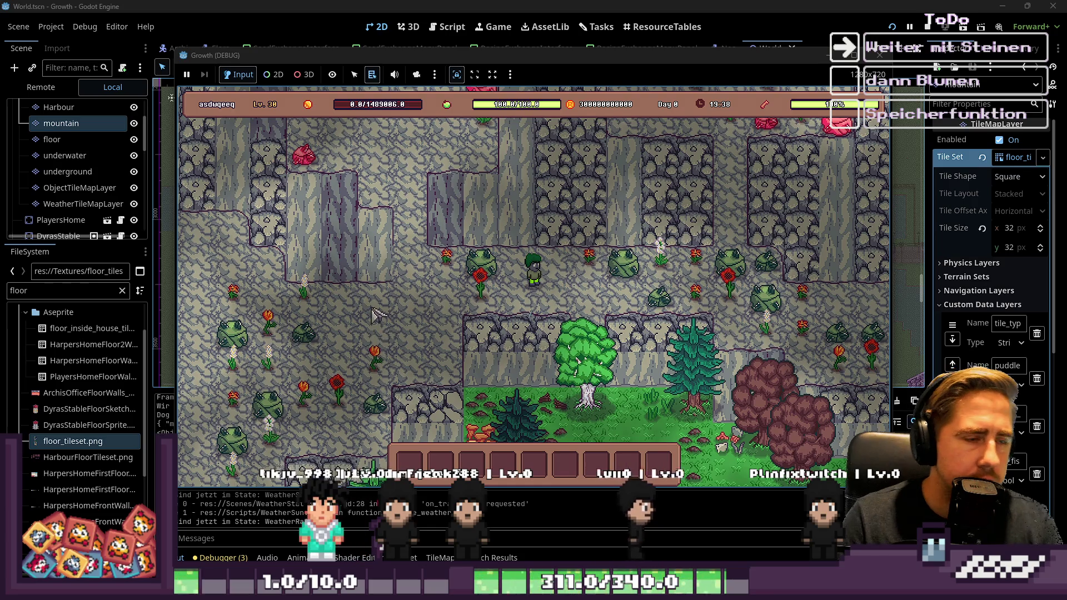
key(a)
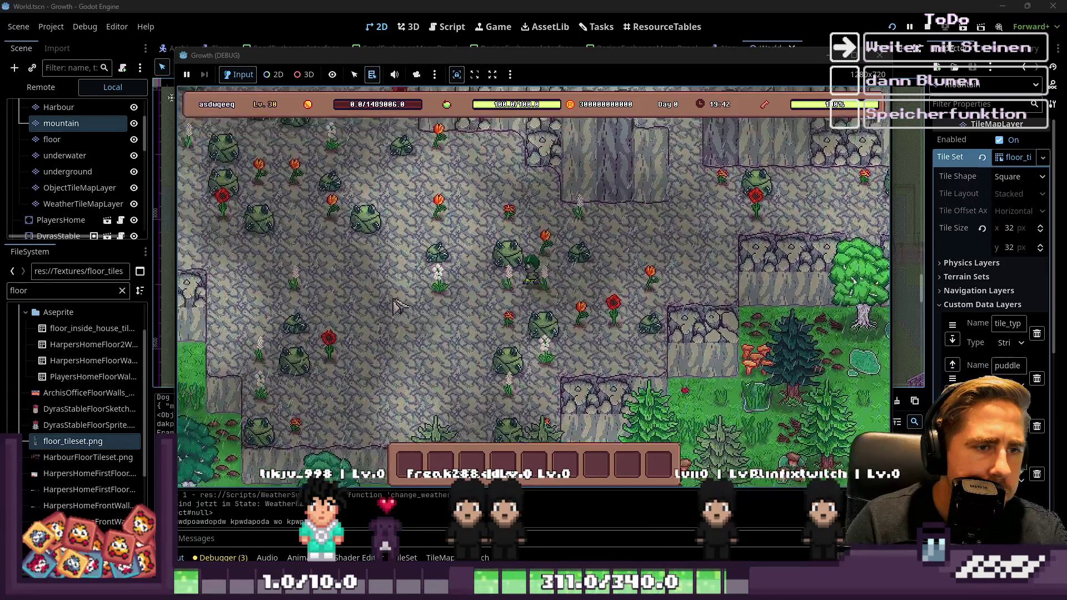
key(a)
key(s)
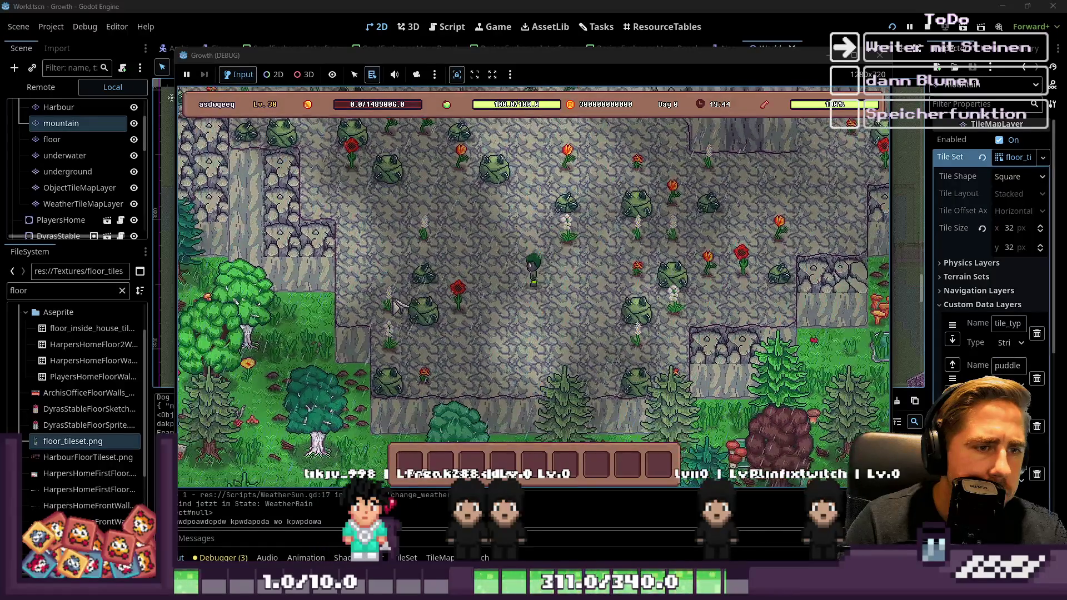
key(w)
key(a)
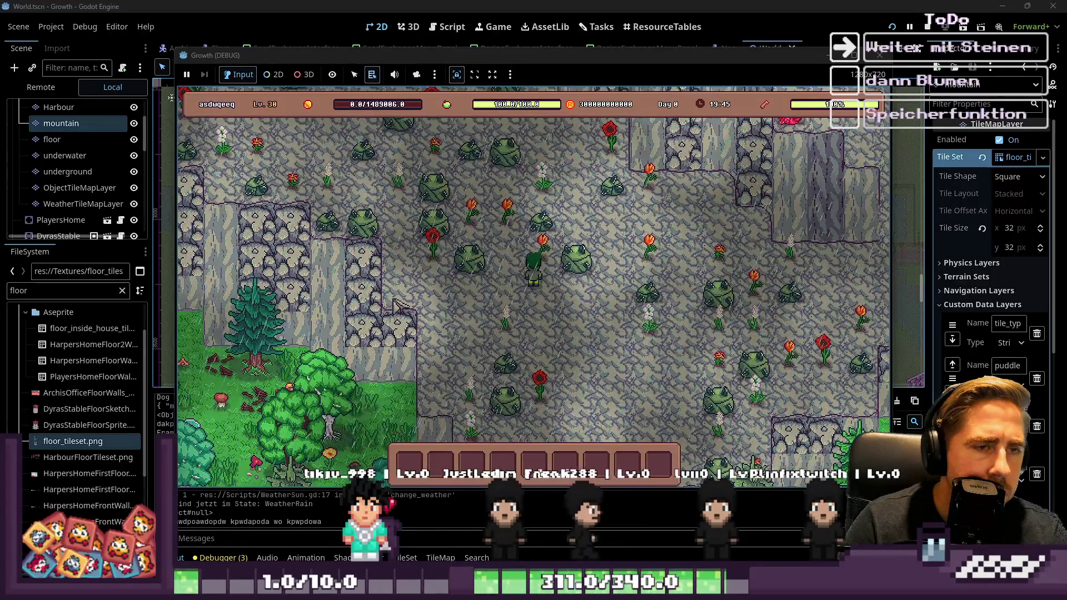
Step: Walk up-right, left and upward over the rocks, then maximize the game window
key(w)
key(d)
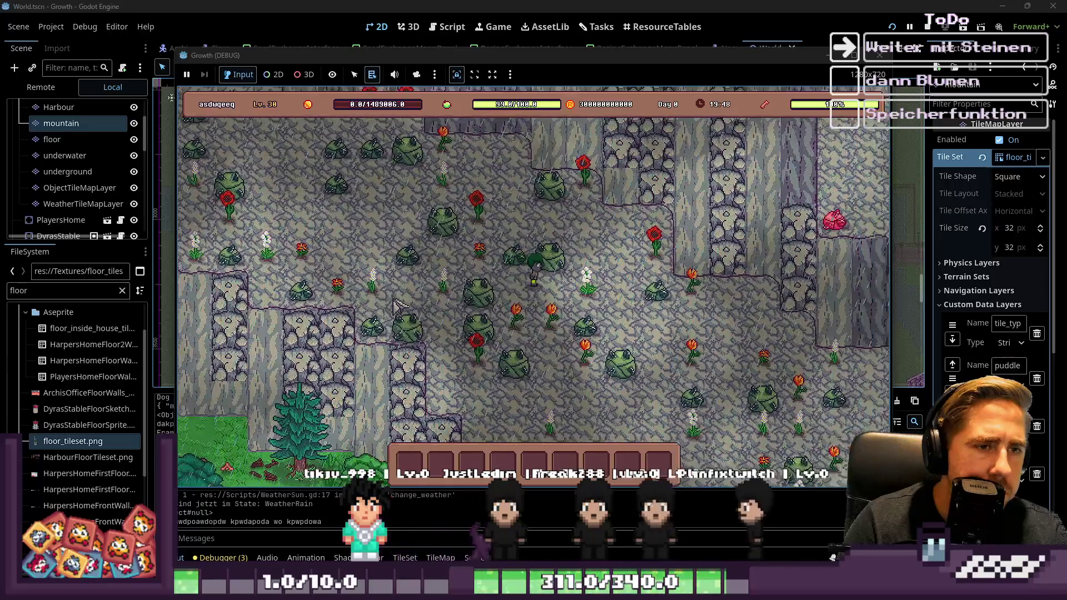
key(w)
key(d)
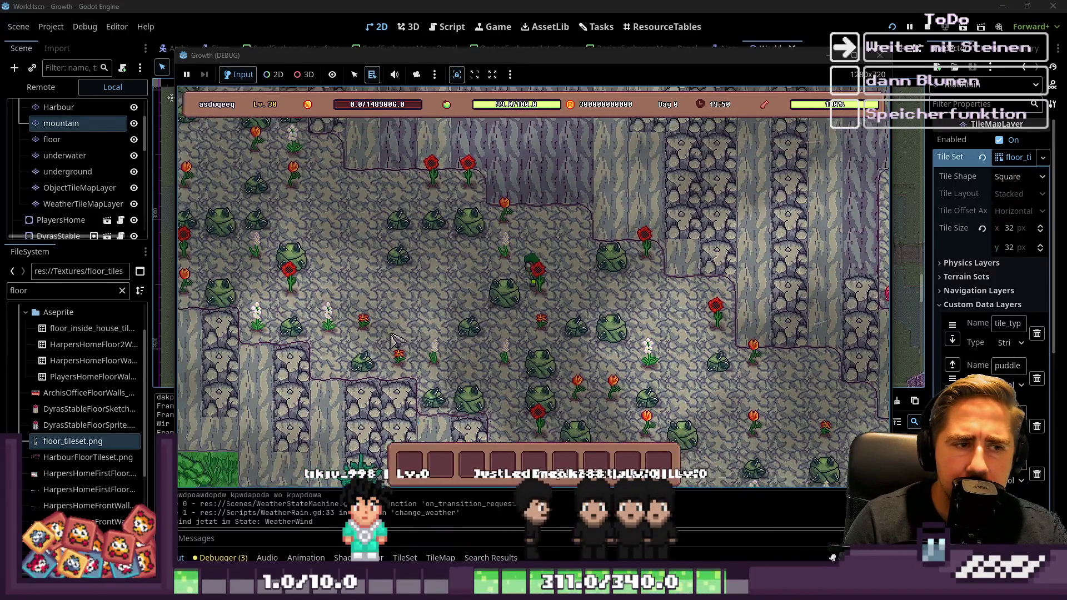
key(a)
key(s)
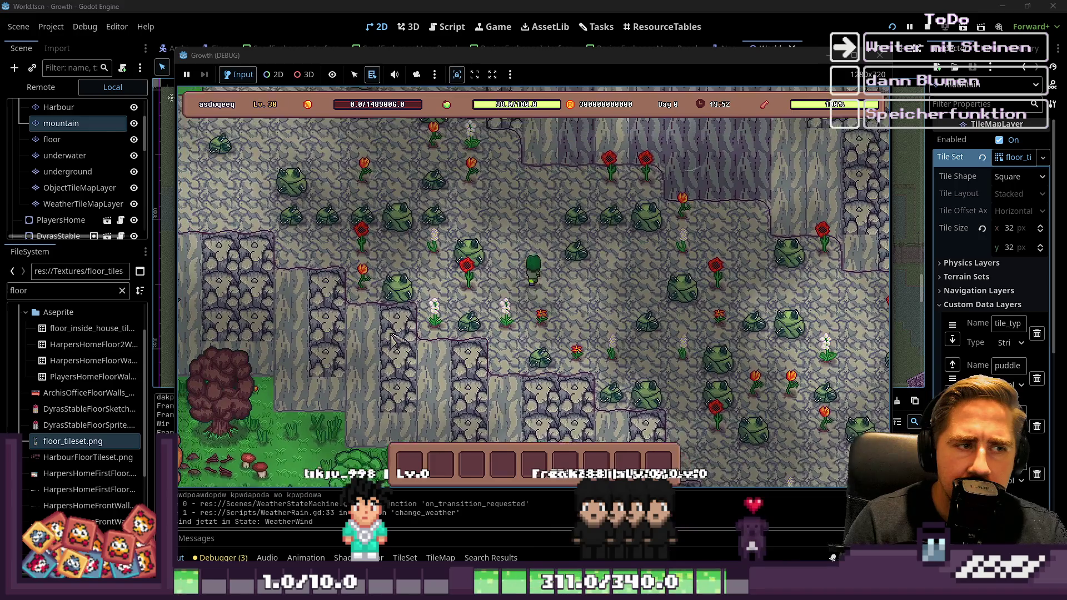
key(w)
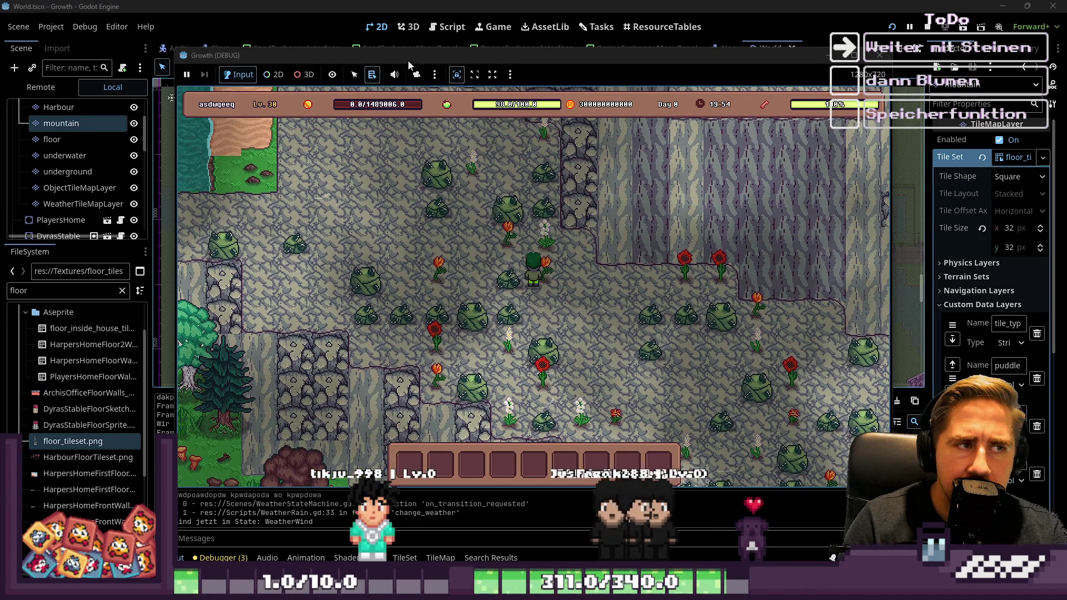
double_click(408, 61)
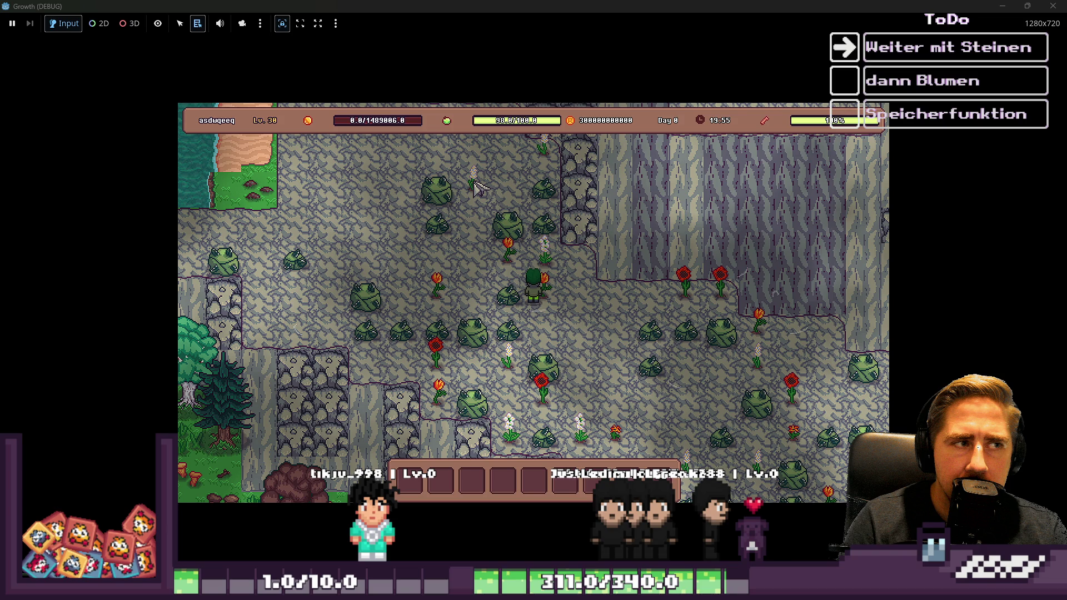
Step: Turn on the game camera override and walk the character down and right across the rocks
click(284, 25)
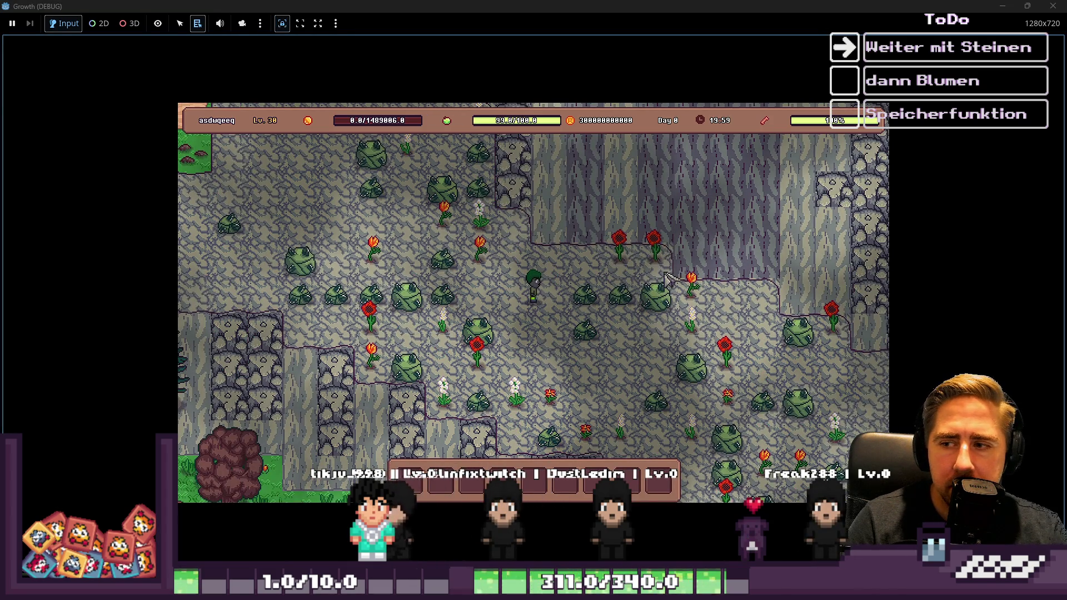
key(s)
key(s)
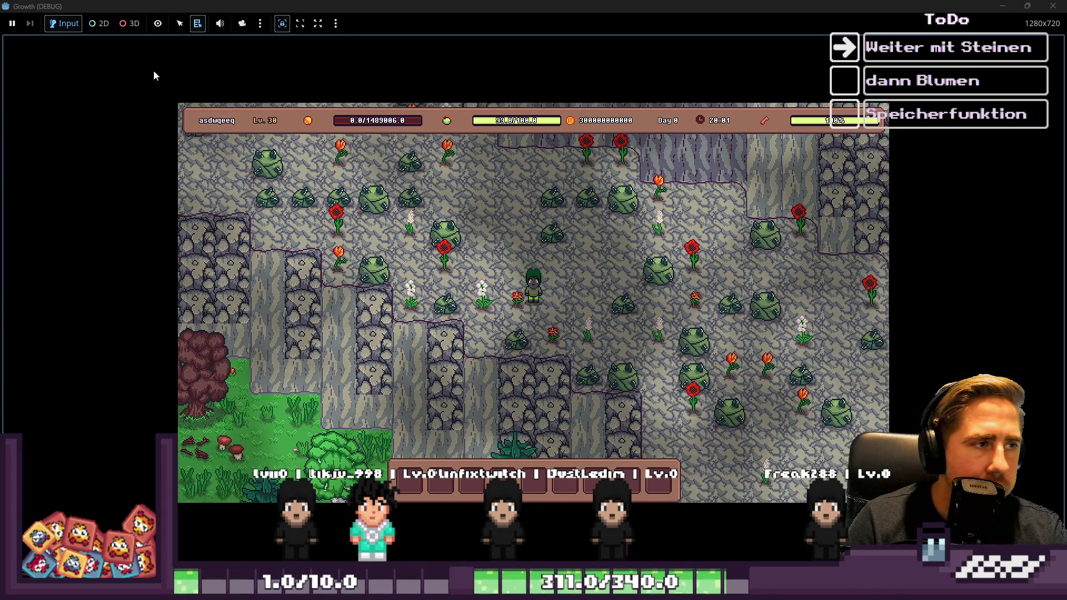
key(d)
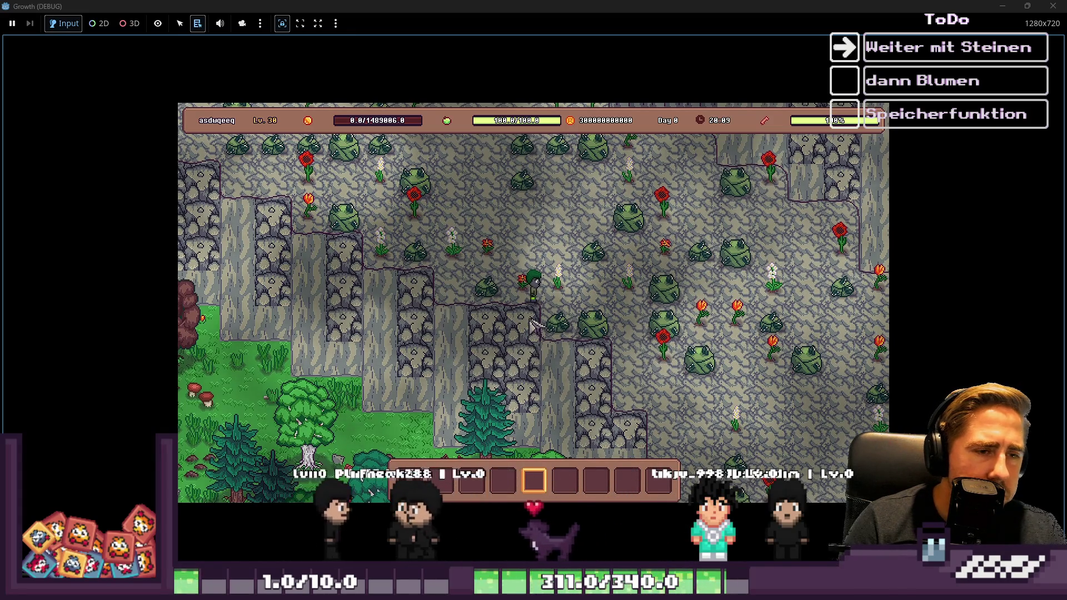
key(d)
key(s)
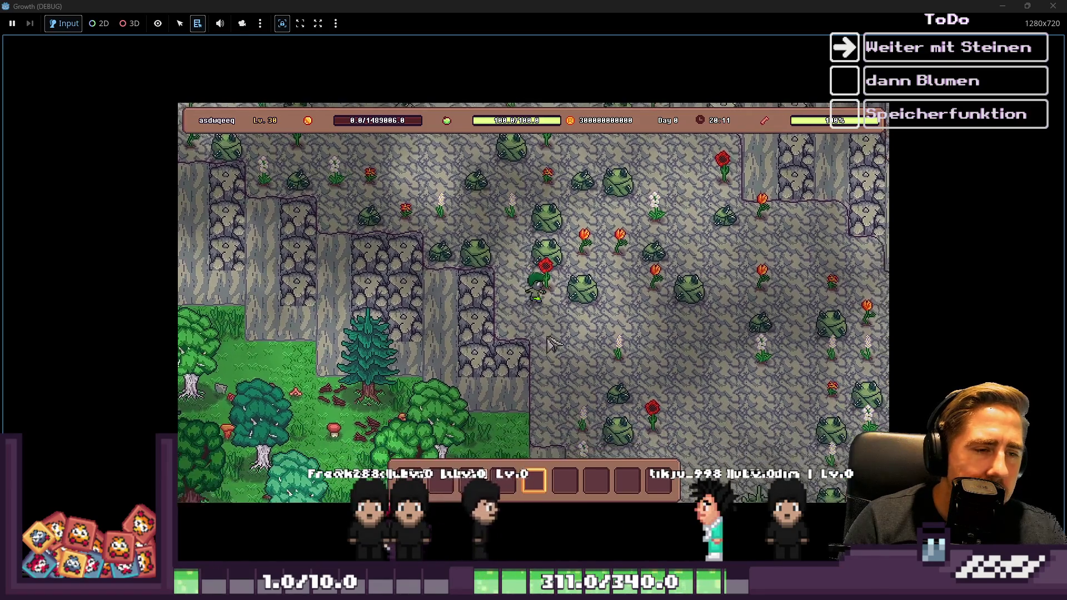
key(s)
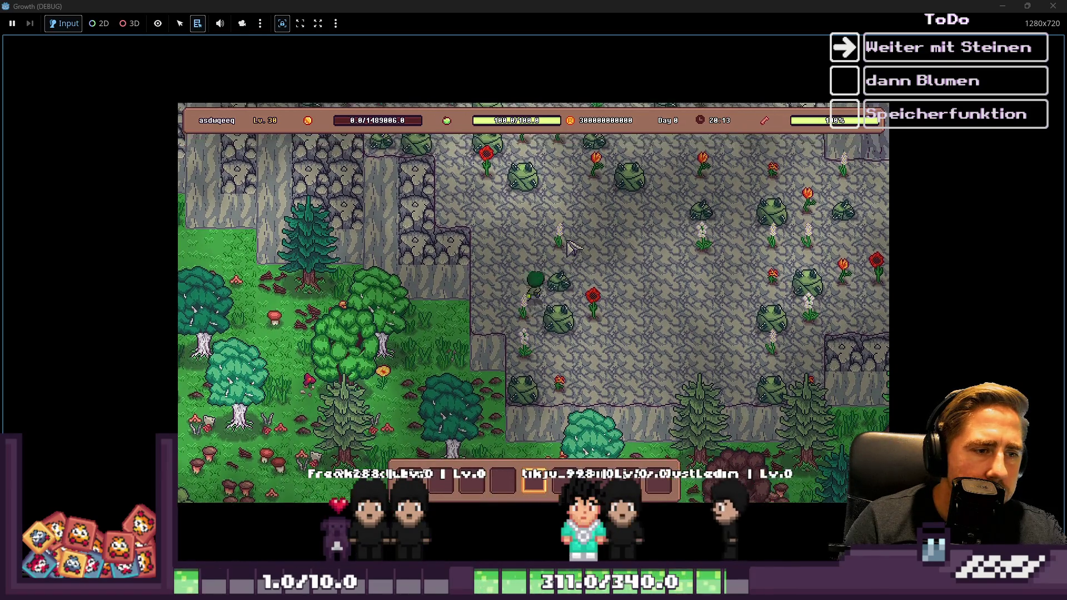
key(d)
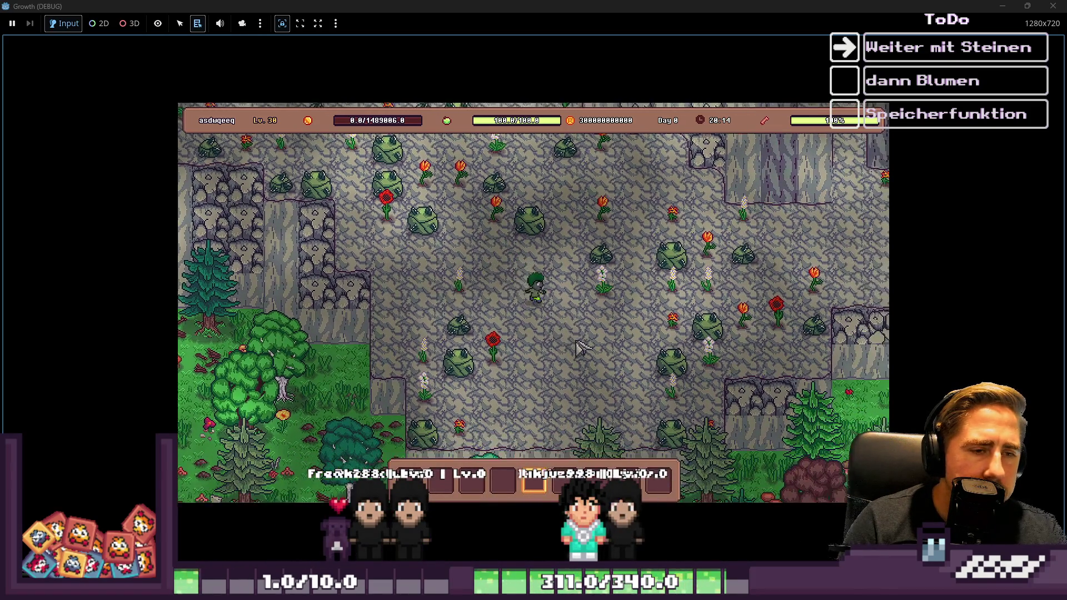
key(s)
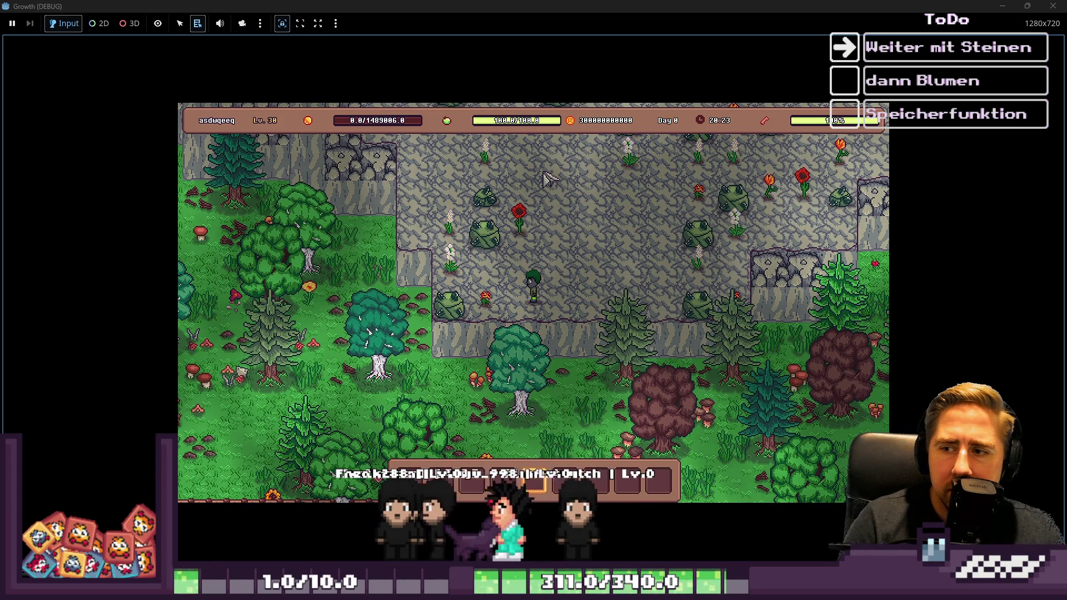
Step: Walk the character up-right, then down-right off the rocks onto the grass
key(w)
key(d)
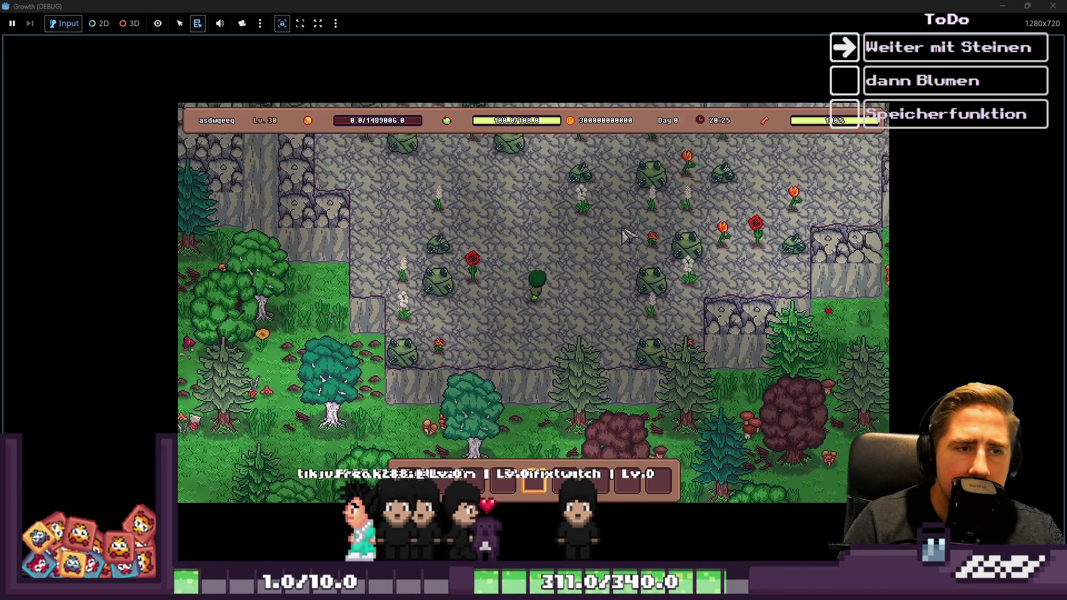
key(w)
key(d)
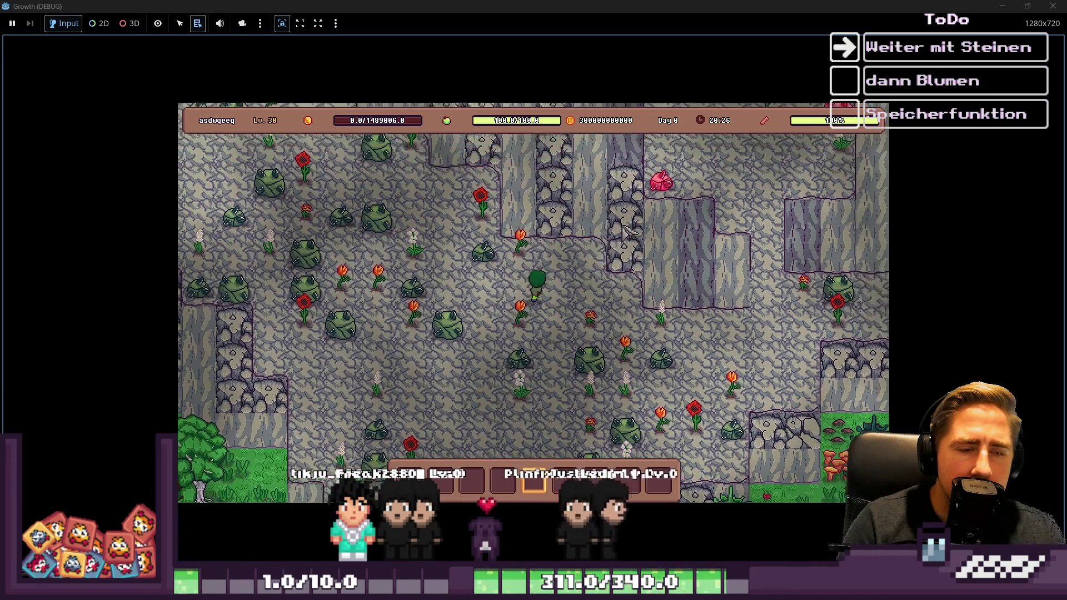
key(s)
key(d)
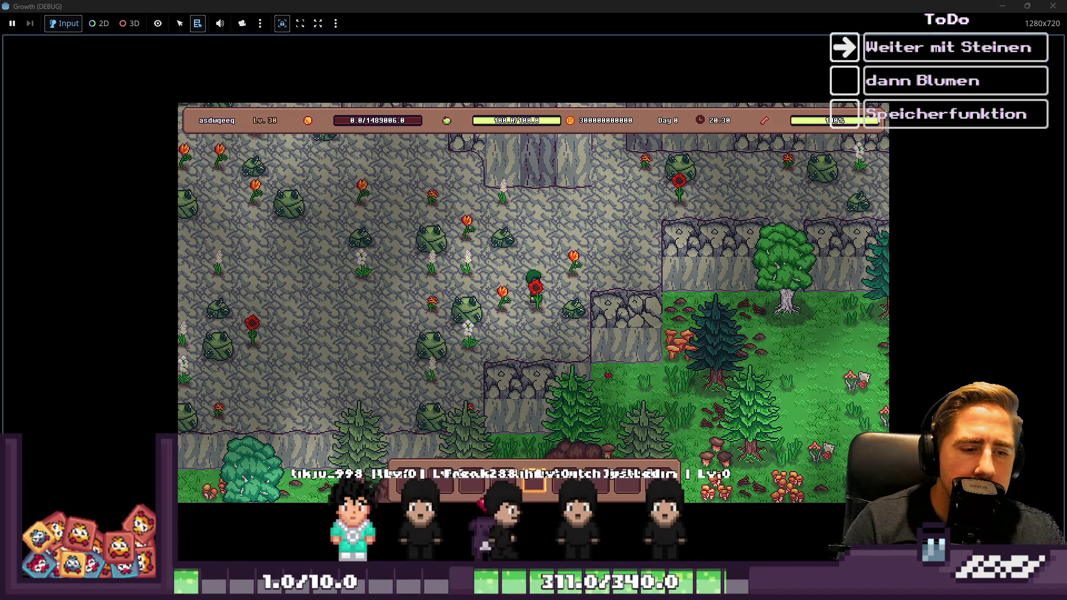
Step: Return to the mountain tileset in Aseprite and erase a round patch at the first tile corner
mouse_move(559, 589)
click(627, 531)
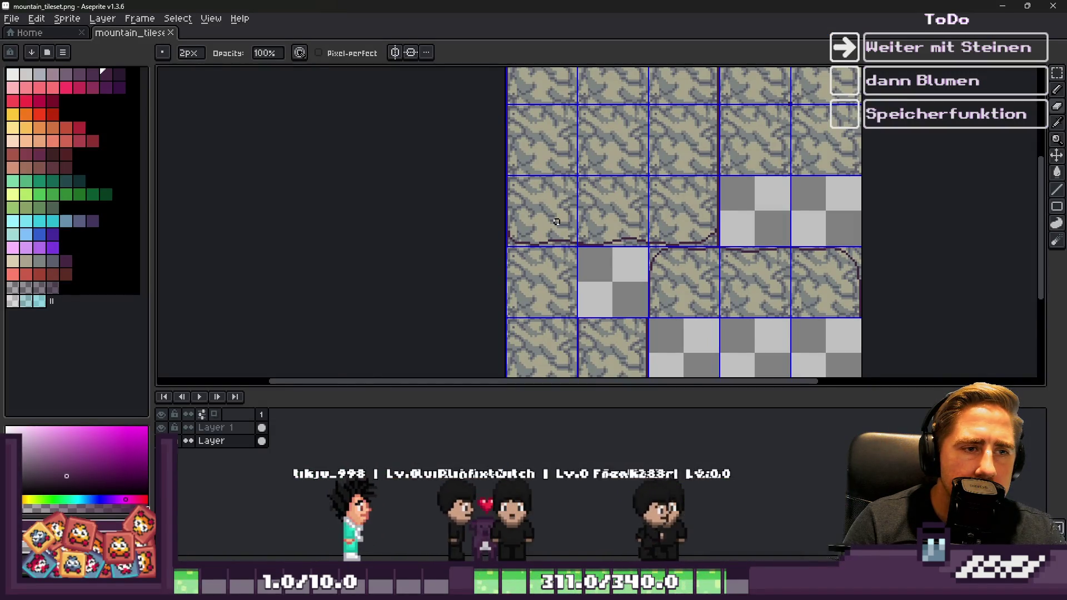
scroll(563, 173, down, 3)
scroll(564, 173, up, 4)
scroll(578, 248, up, 1)
scroll(575, 245, down, 3)
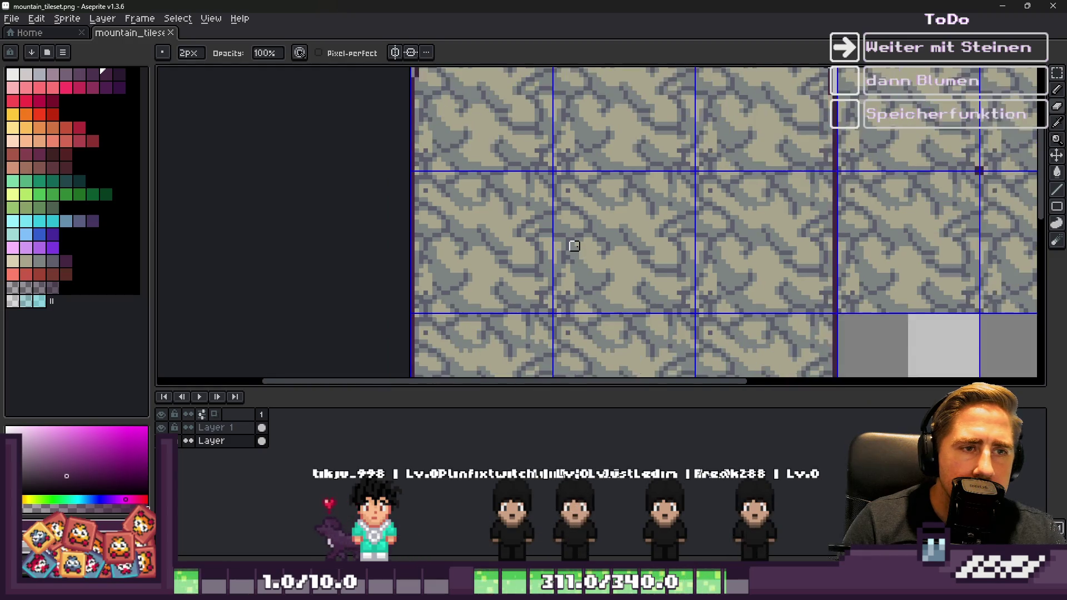
scroll(578, 240, up, 2)
scroll(578, 241, up, 2)
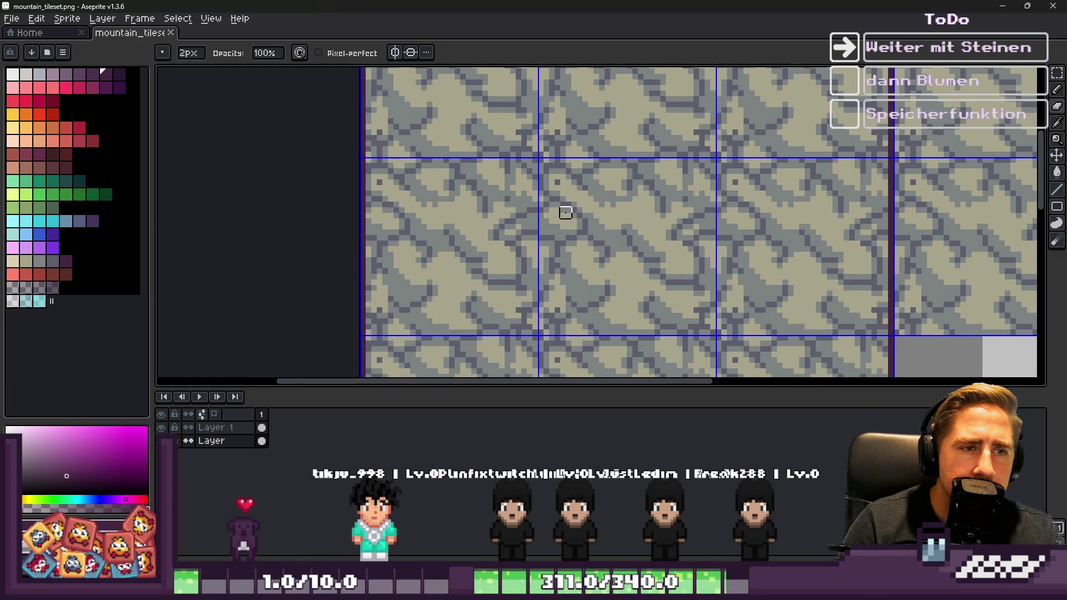
scroll(563, 210, down, 1)
key(v)
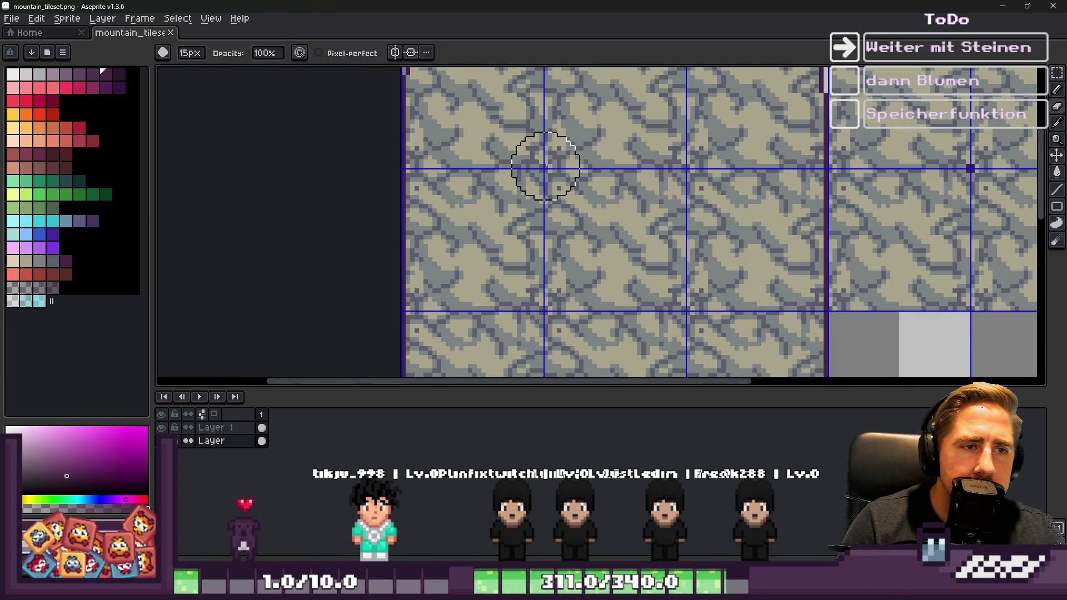
click(546, 162)
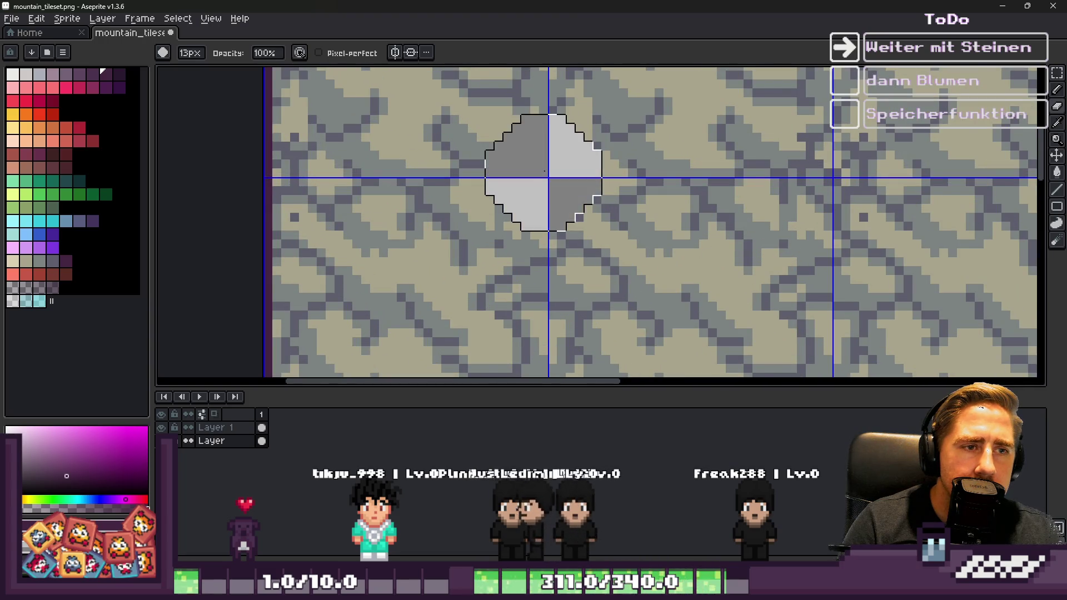
Step: Erase round patches at three more rock tile corners
scroll(561, 178, down, 1)
scroll(579, 197, up, 1)
scroll(572, 207, down, 3)
scroll(552, 214, up, 3)
click(548, 297)
click(717, 294)
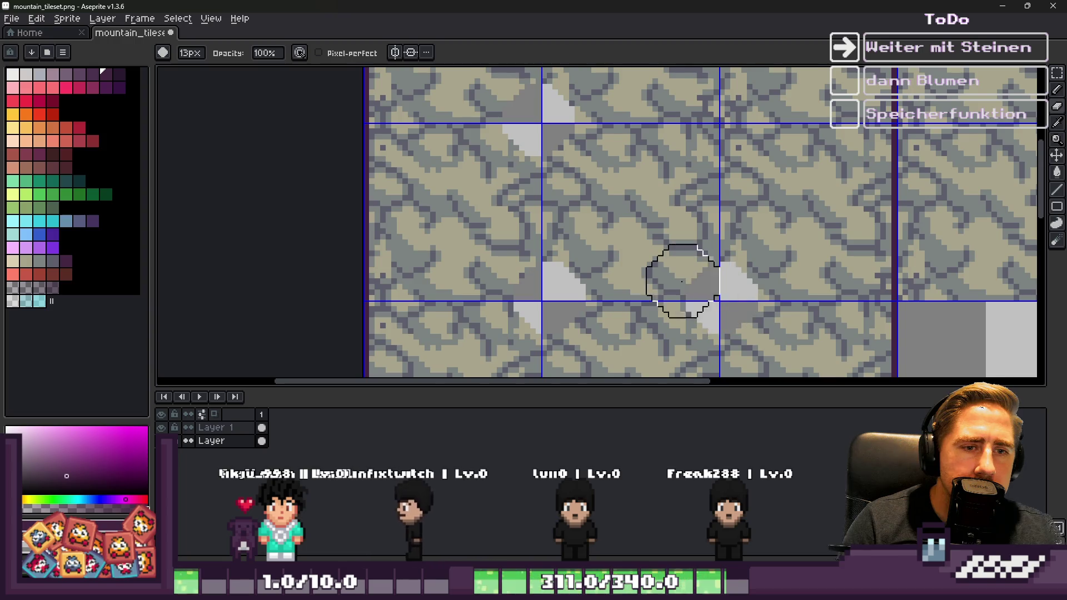
scroll(634, 278, down, 1)
scroll(634, 284, down, 1)
key(b)
scroll(680, 286, up, 2)
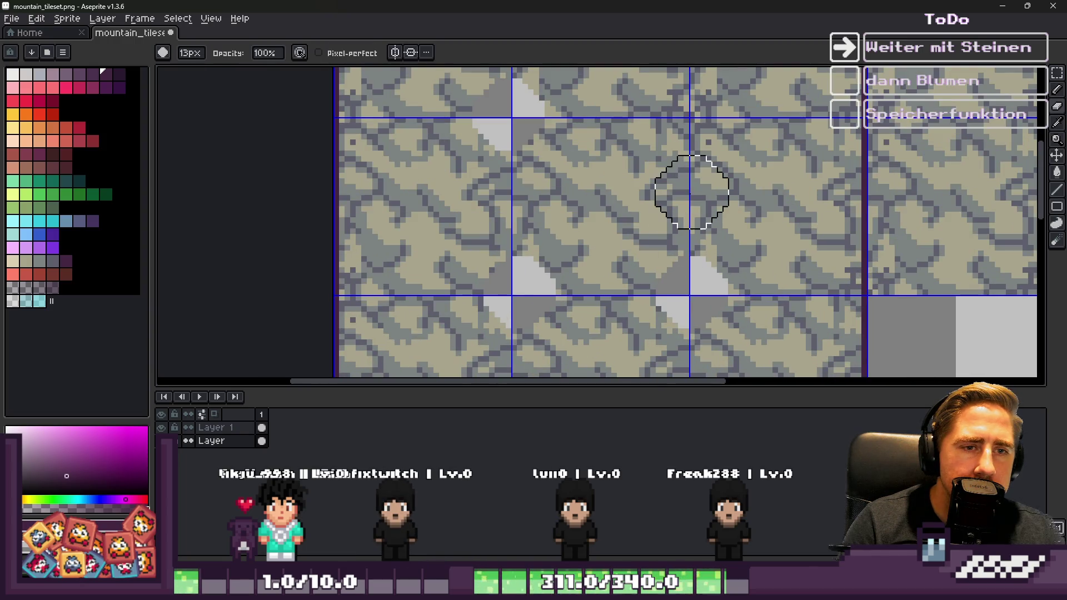
click(692, 114)
Step: Pick the grey from the rock texture with the eyedropper and return to the pencil
scroll(629, 208, down, 4)
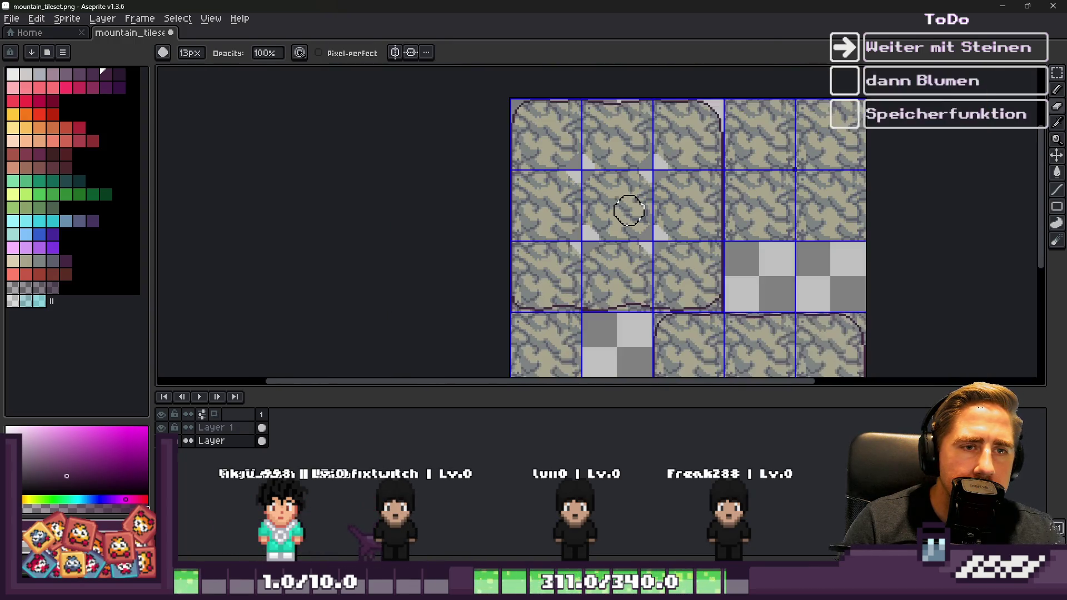
scroll(629, 210, down, 1)
scroll(619, 206, up, 4)
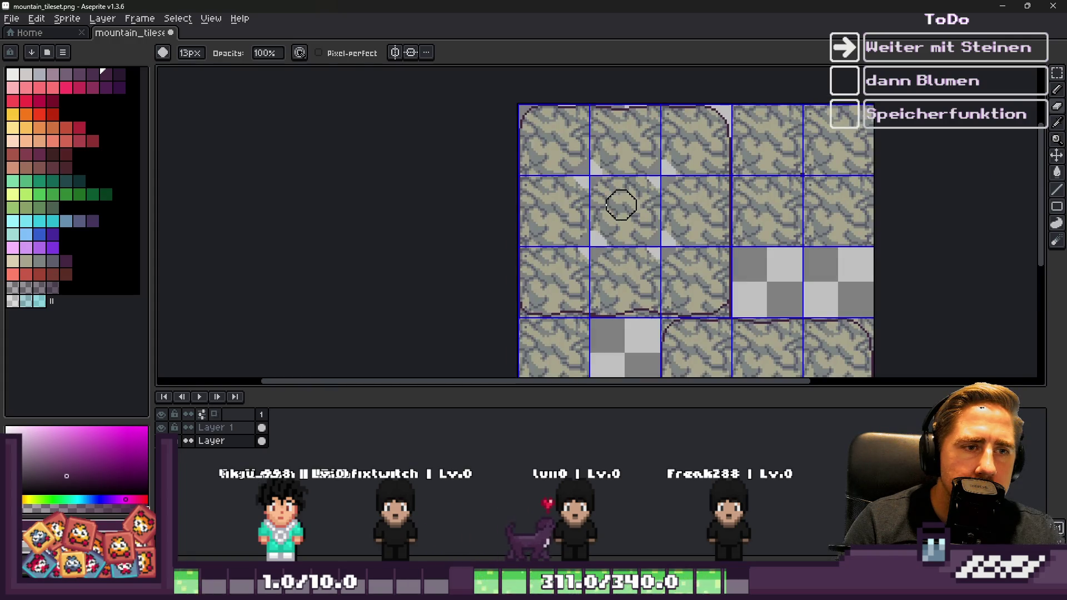
key(i)
click(576, 183)
key(b)
scroll(574, 182, up, 1)
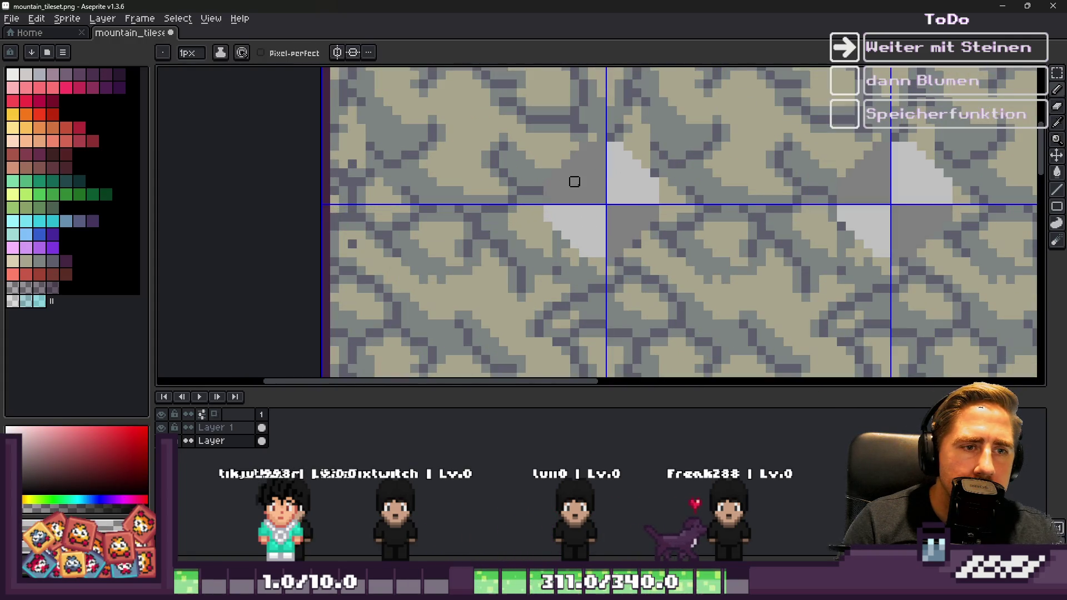
Step: Add Layer 2 at the bottom of the stack and paint beige over the corner streaks with a 9px brush
key(shift+n)
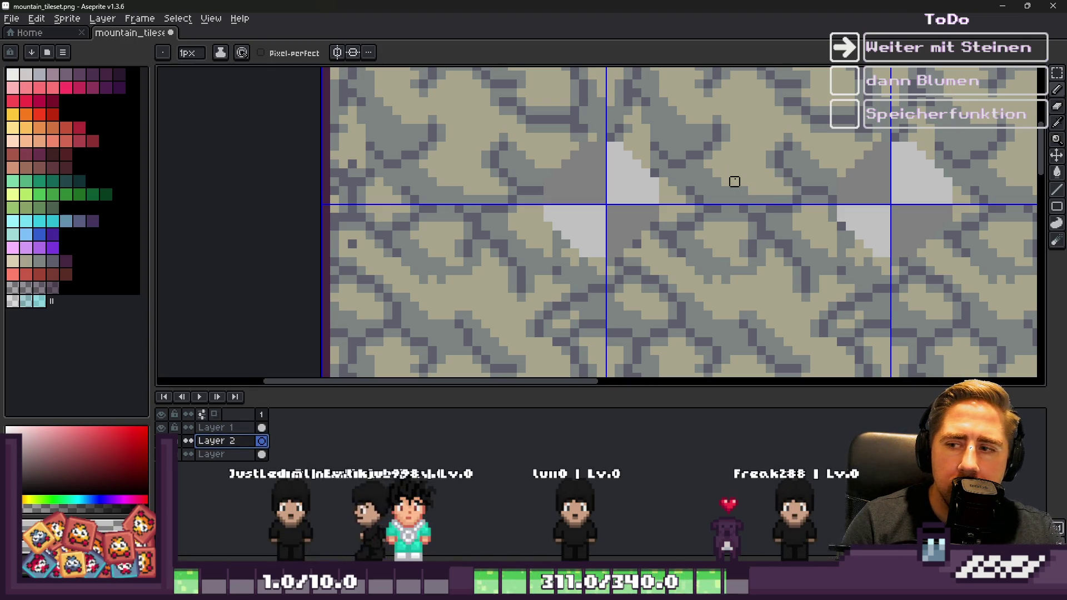
alt+click(586, 190)
key(plus)
key(plus)
key(plus)
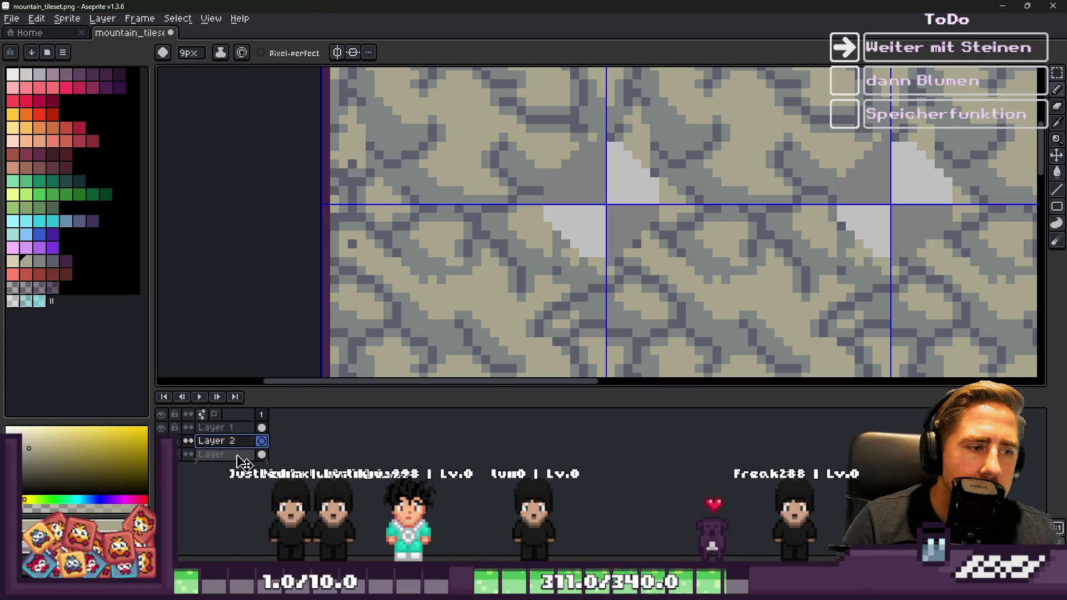
drag(243, 462, 243, 462)
scroll(600, 196, down, 1)
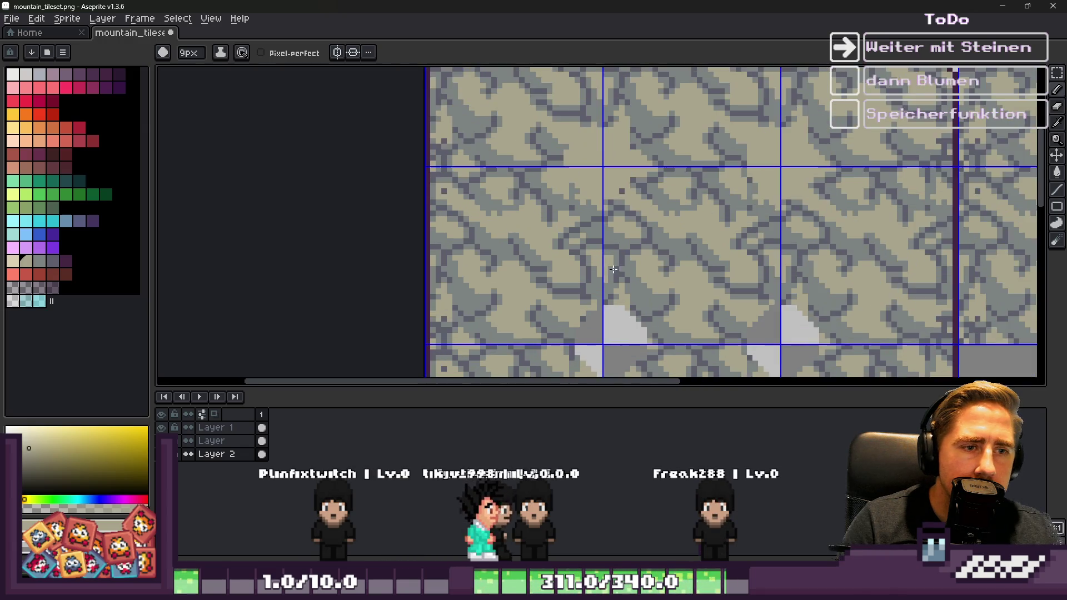
scroll(571, 337, down, 1)
mouse_move(720, 331)
mouse_down()
mouse_move(748, 311)
mouse_move(723, 294)
mouse_up()
Step: Pick the grey-blue from the stone and paint a dark grey-blue blob into it
scroll(707, 200, up, 2)
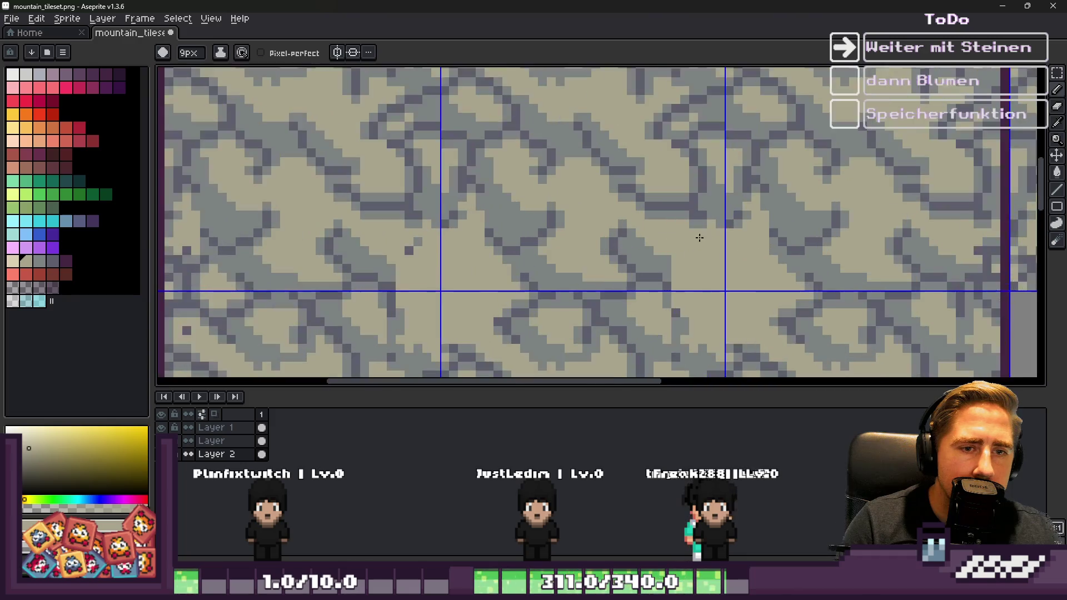
alt+click(706, 197)
scroll(706, 197, down, 2)
click(666, 223)
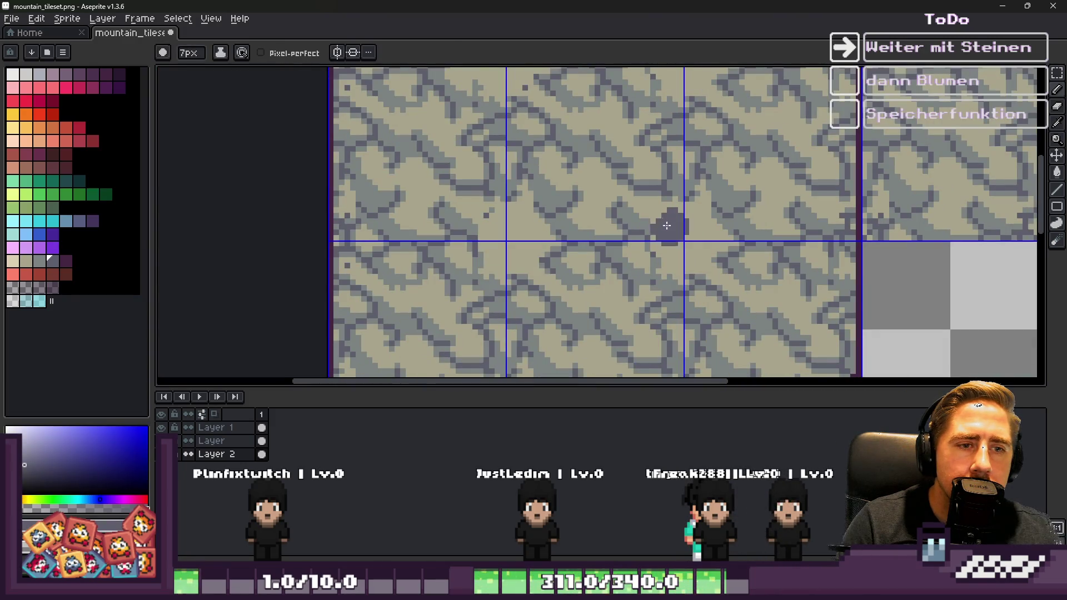
scroll(666, 225, down, 1)
scroll(666, 225, up, 3)
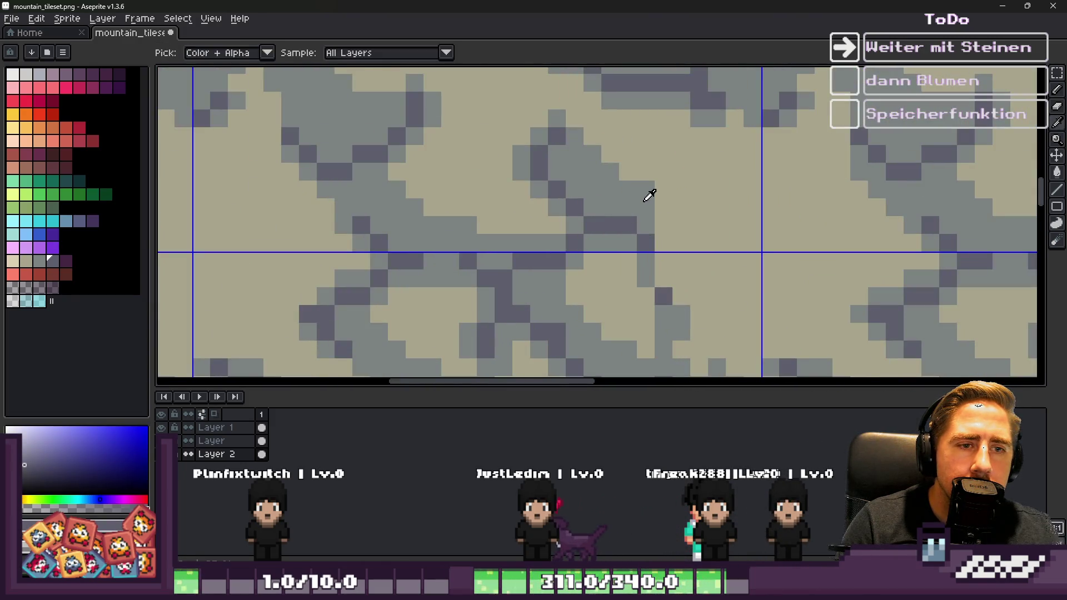
Step: Sample the grey-teal and beige colours from the canvas and save the tileset
alt+click(645, 195)
scroll(661, 278, down, 2)
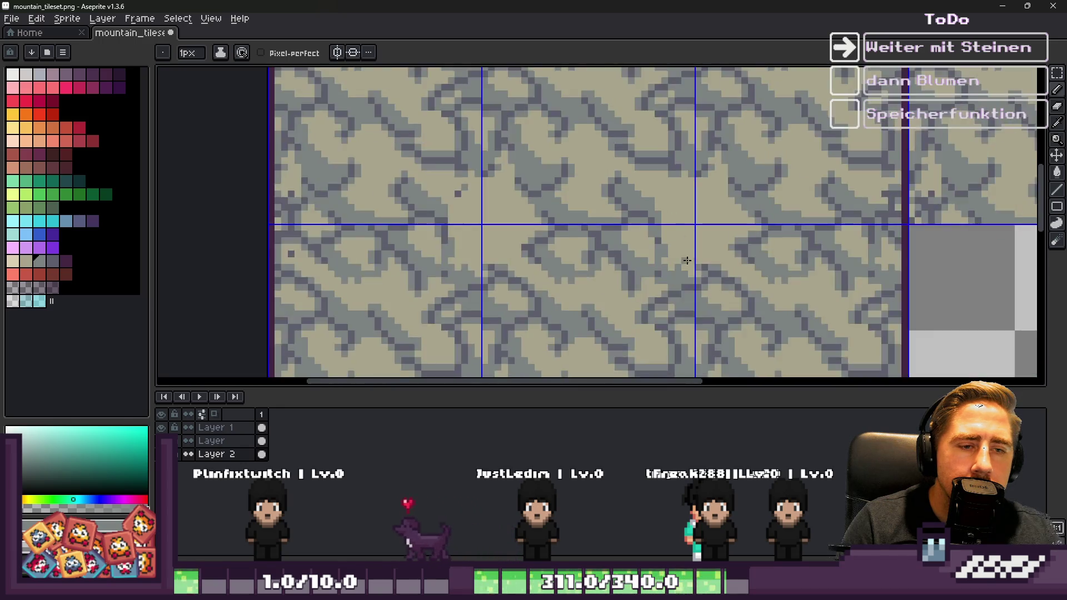
scroll(645, 223, up, 2)
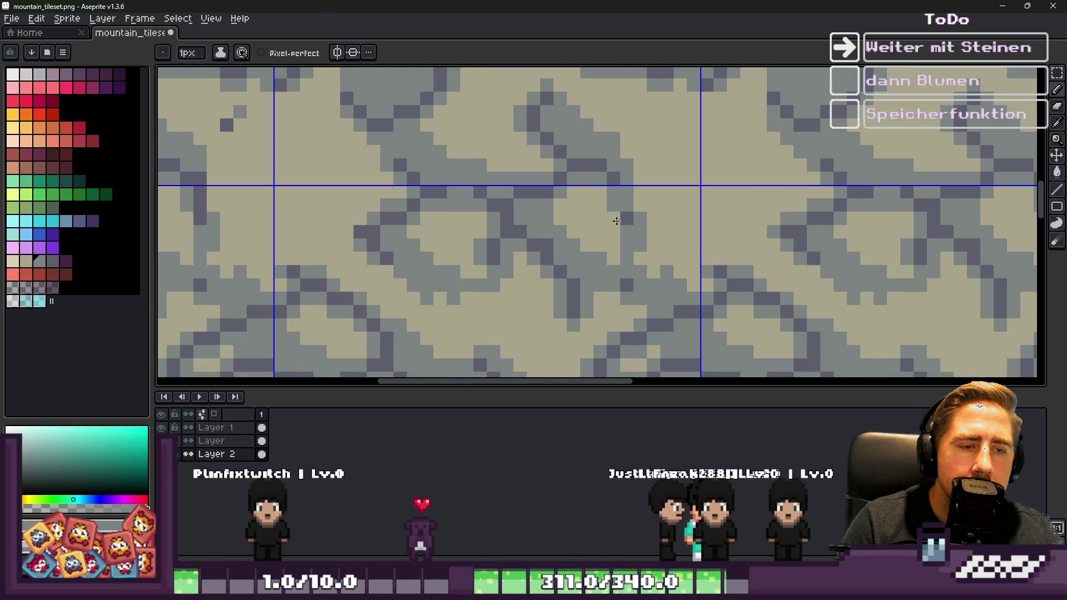
alt+click(651, 194)
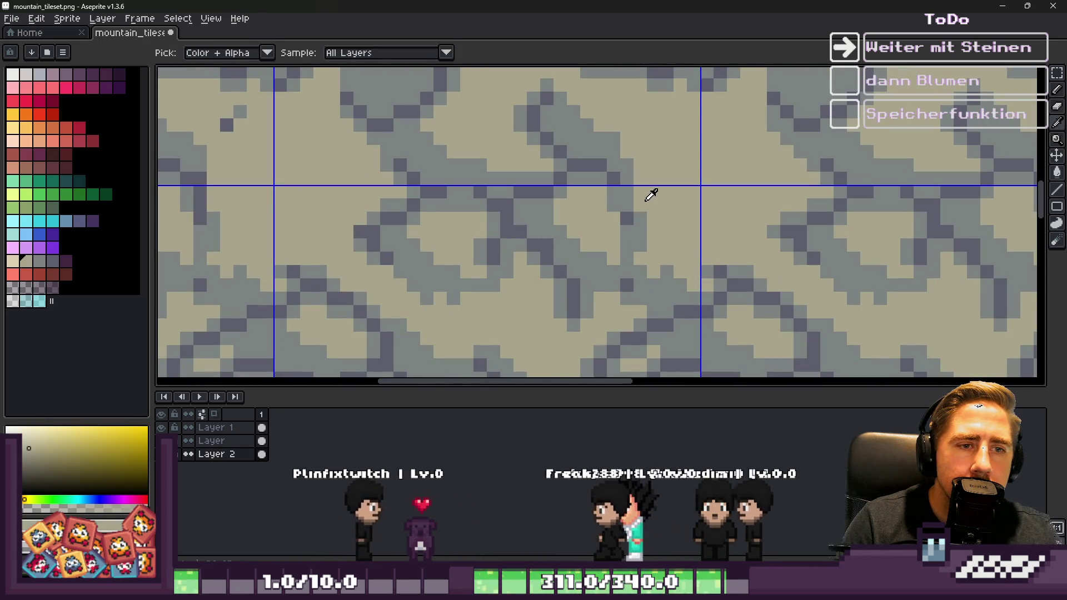
scroll(612, 211, down, 2)
scroll(584, 216, up, 1)
scroll(566, 224, down, 1)
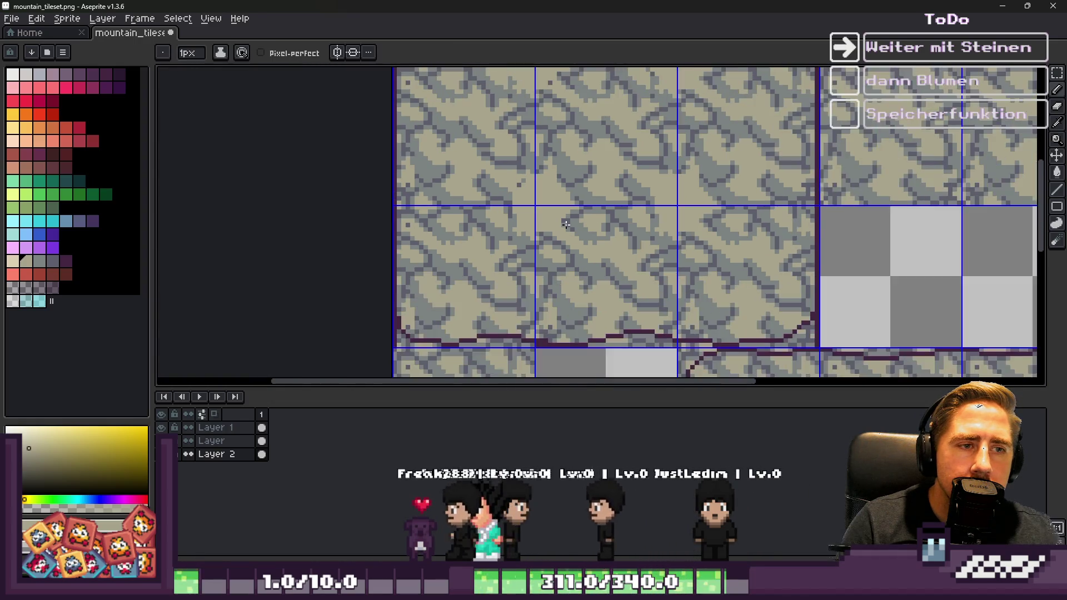
scroll(565, 224, down, 2)
key(ctrl+s)
Step: Choose a grey from the palette, save, and paint a single grey pixel into the stone
scroll(579, 147, up, 4)
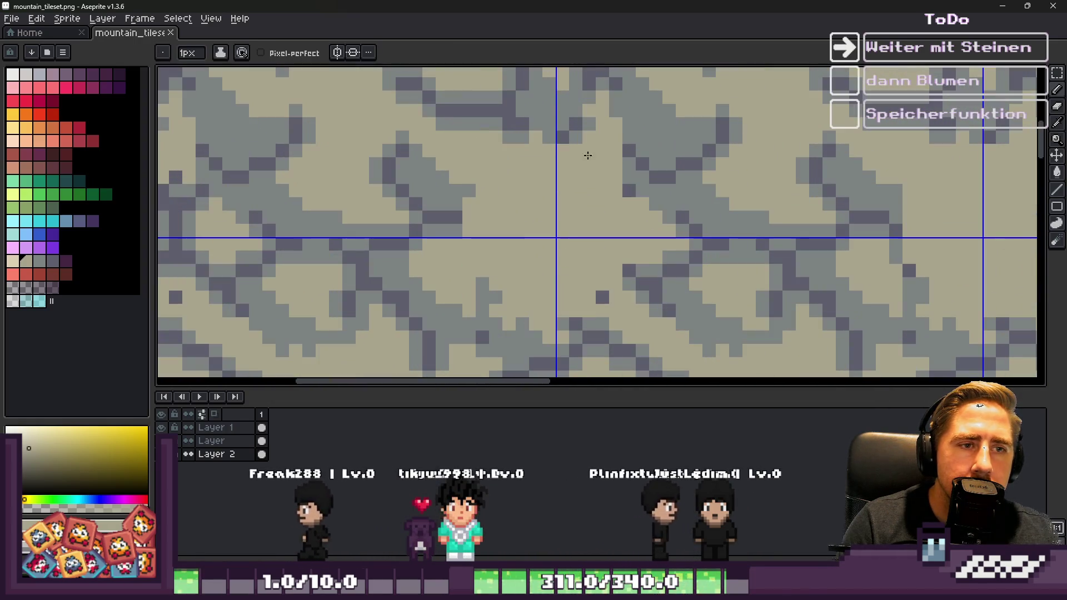
alt+click(618, 159)
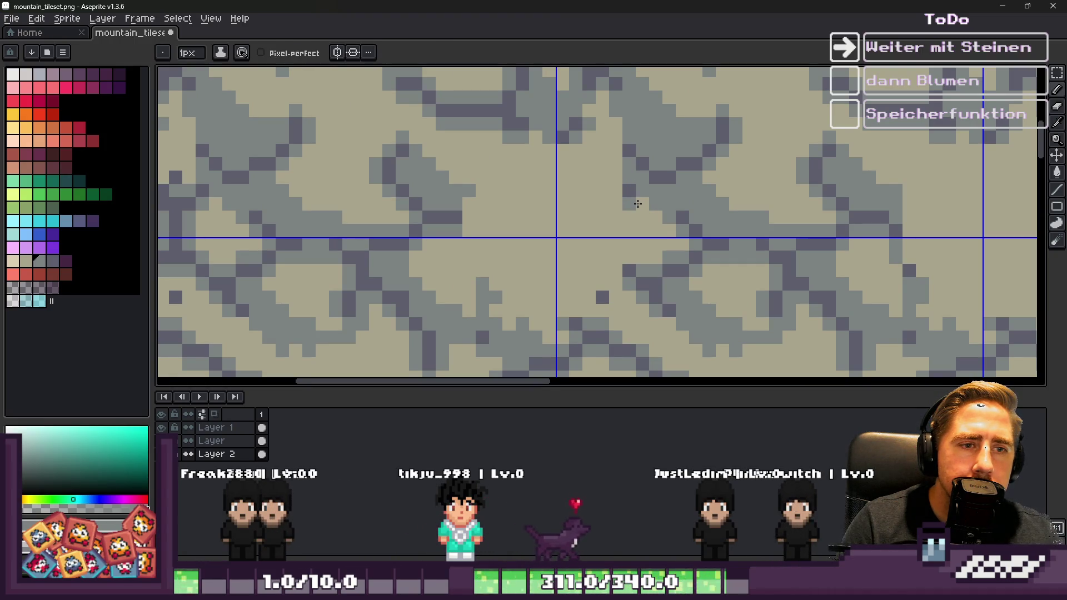
scroll(643, 204, down, 2)
key(ctrl+s)
scroll(633, 215, up, 2)
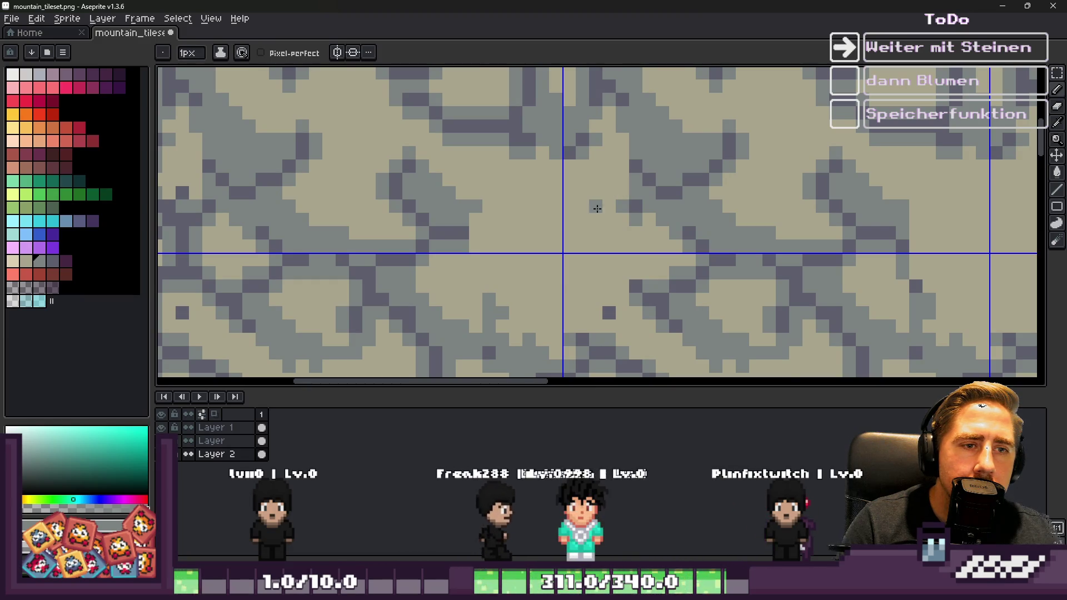
click(620, 229)
Step: Draw a short vertical run of grey pixels into the stone texture
scroll(616, 222, down, 1)
scroll(470, 194, up, 2)
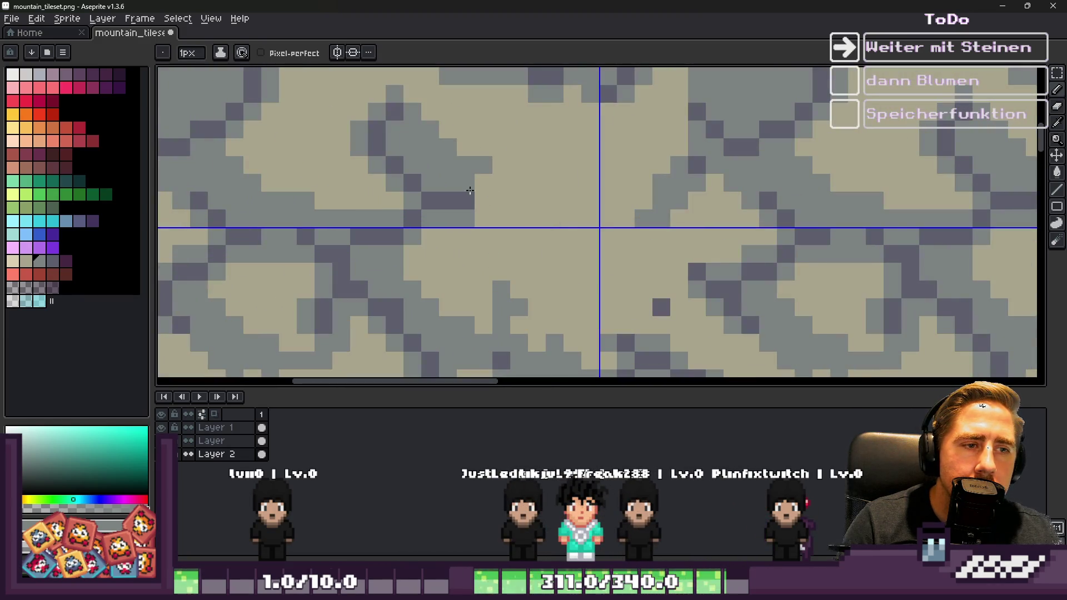
scroll(484, 209, down, 2)
scroll(500, 189, up, 1)
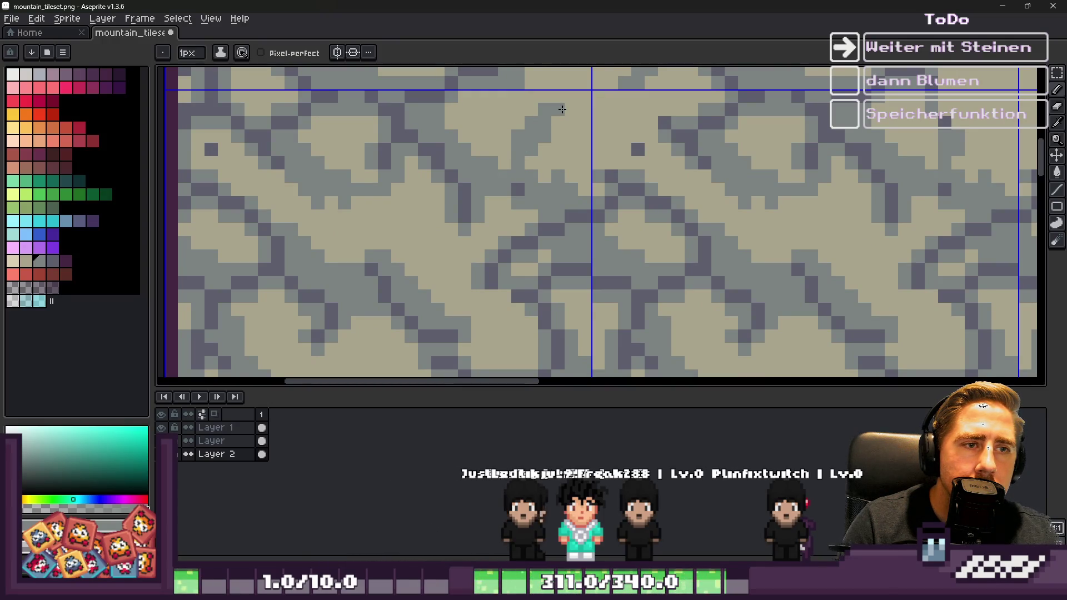
drag(611, 170, 612, 147)
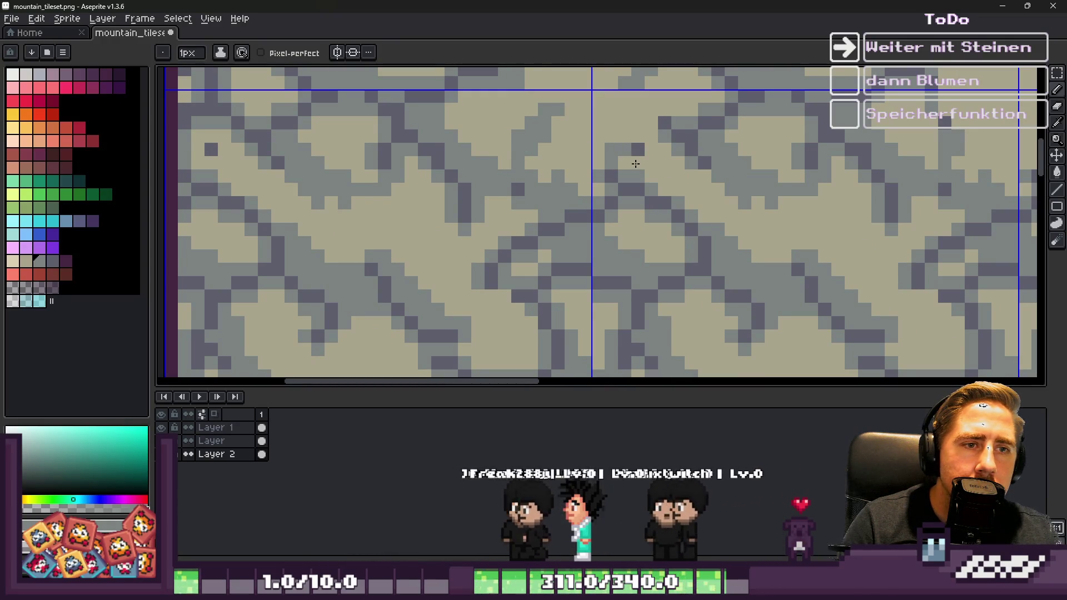
scroll(639, 177, down, 3)
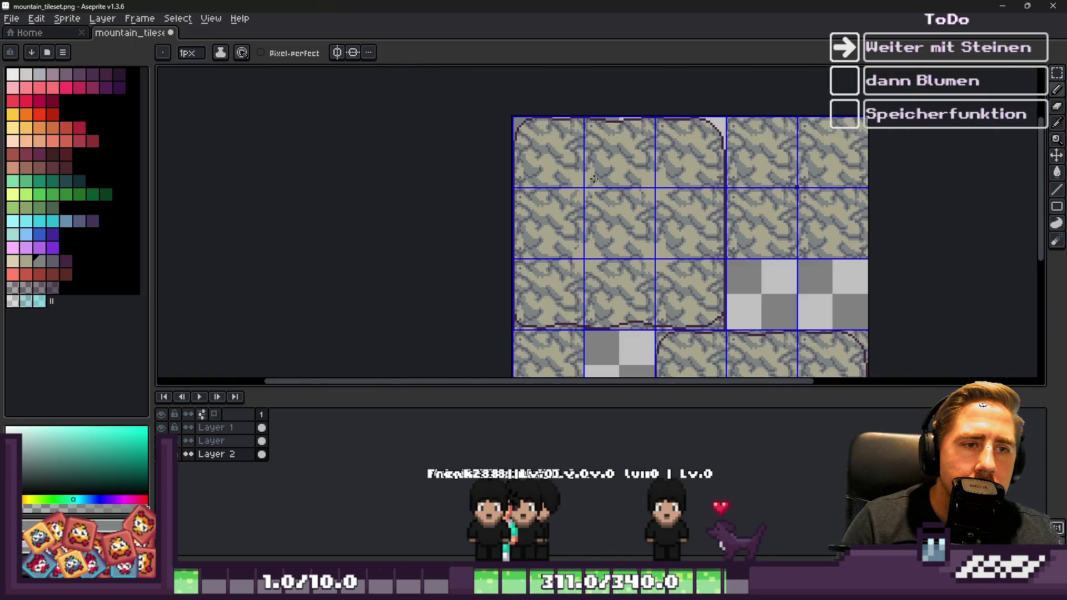
scroll(584, 269, up, 2)
scroll(585, 269, up, 3)
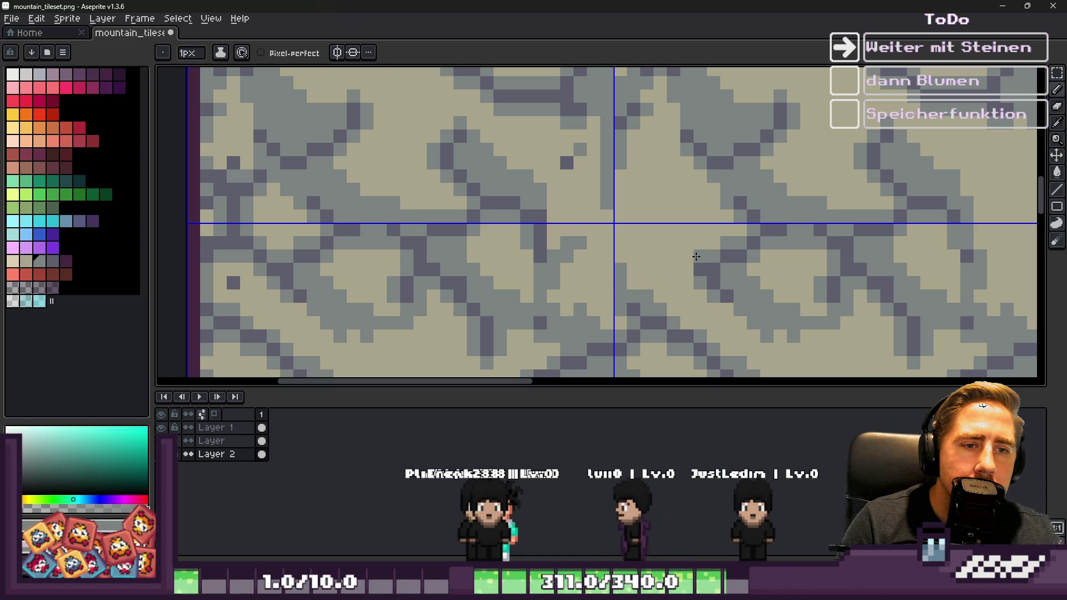
Step: Zoom in and out across the mountain tileset to inspect the recolored rock texture
scroll(661, 238, down, 3)
scroll(731, 281, up, 4)
scroll(731, 281, down, 3)
scroll(703, 219, up, 2)
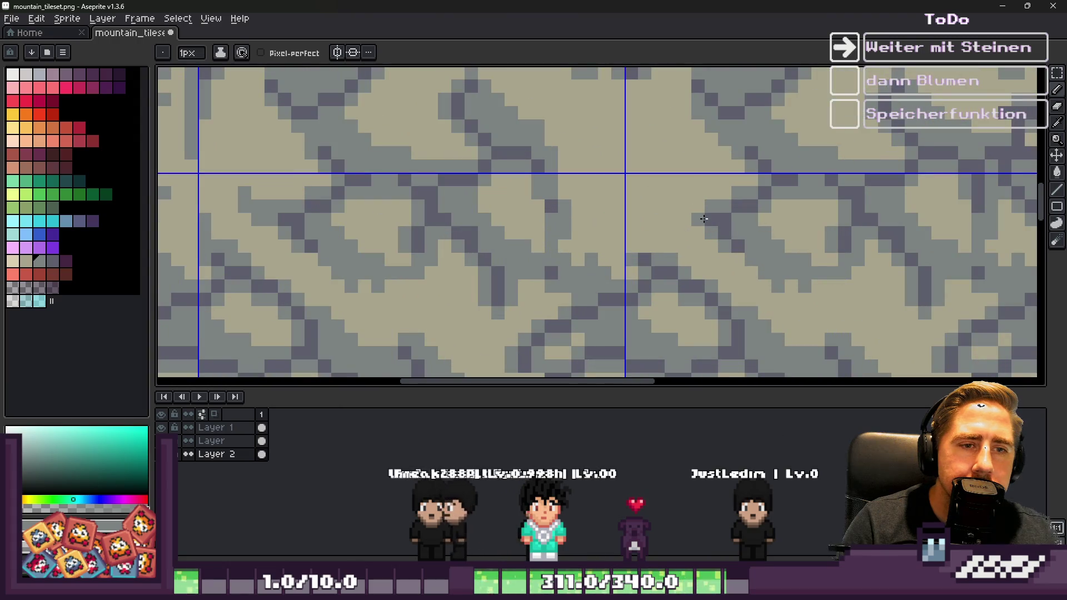
scroll(639, 274, down, 2)
scroll(591, 230, up, 2)
scroll(596, 176, down, 3)
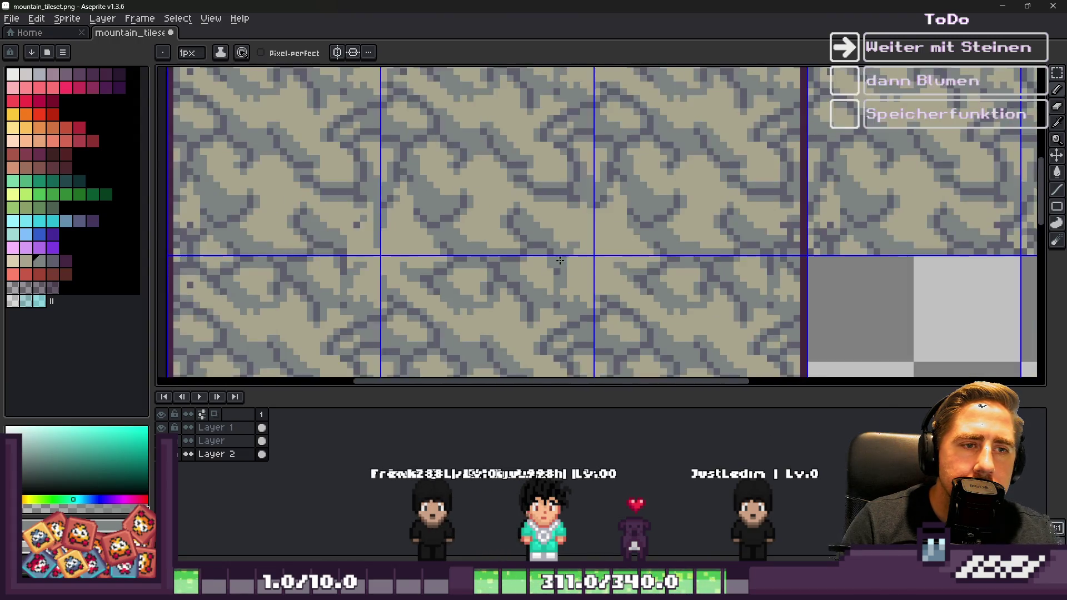
scroll(581, 206, up, 3)
scroll(637, 270, down, 5)
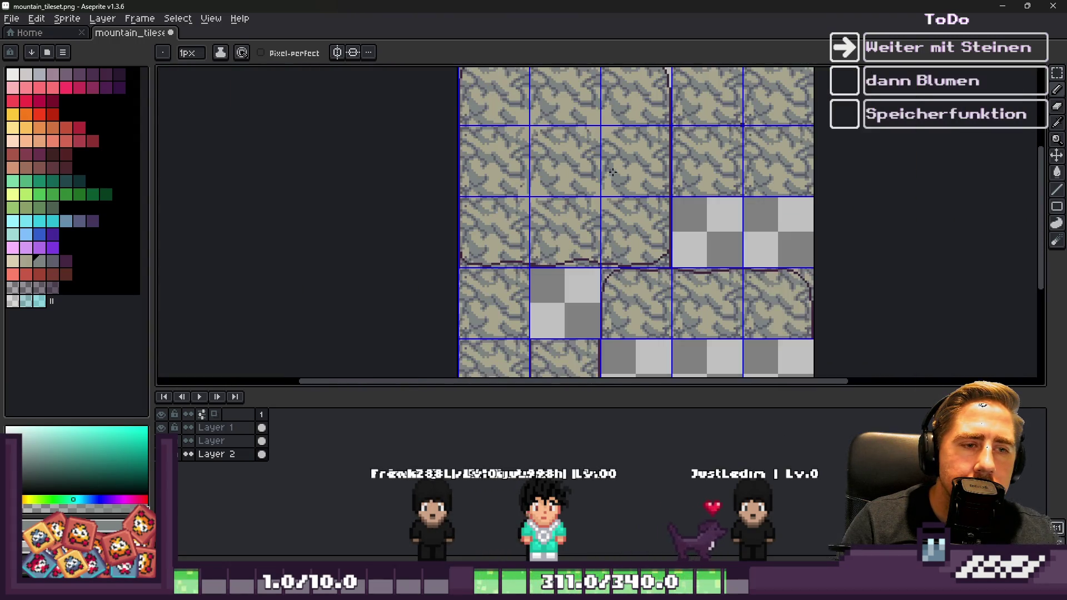
scroll(575, 178, up, 5)
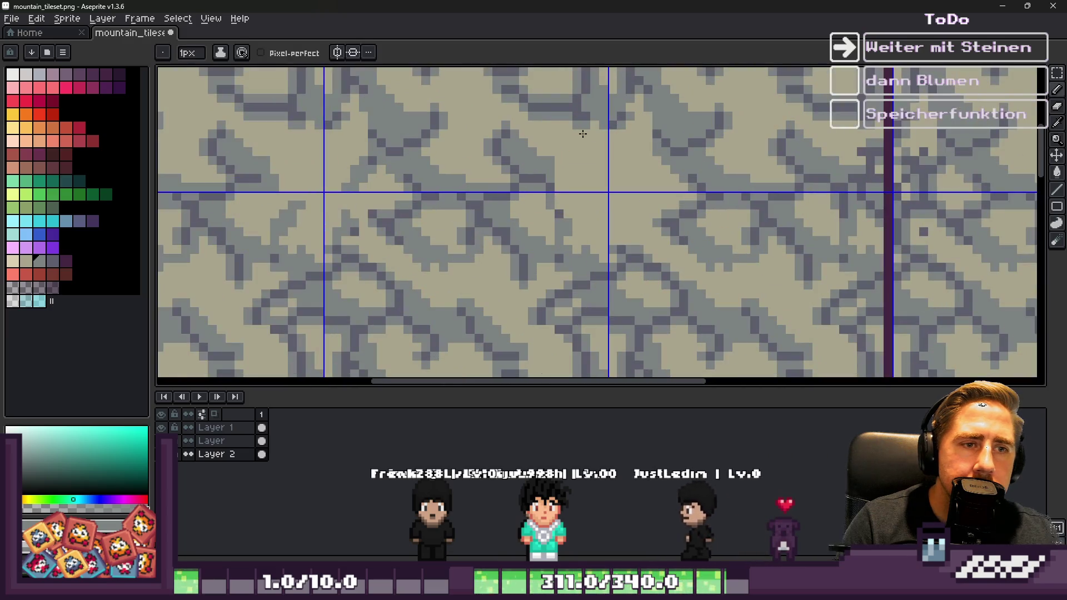
scroll(603, 216, down, 2)
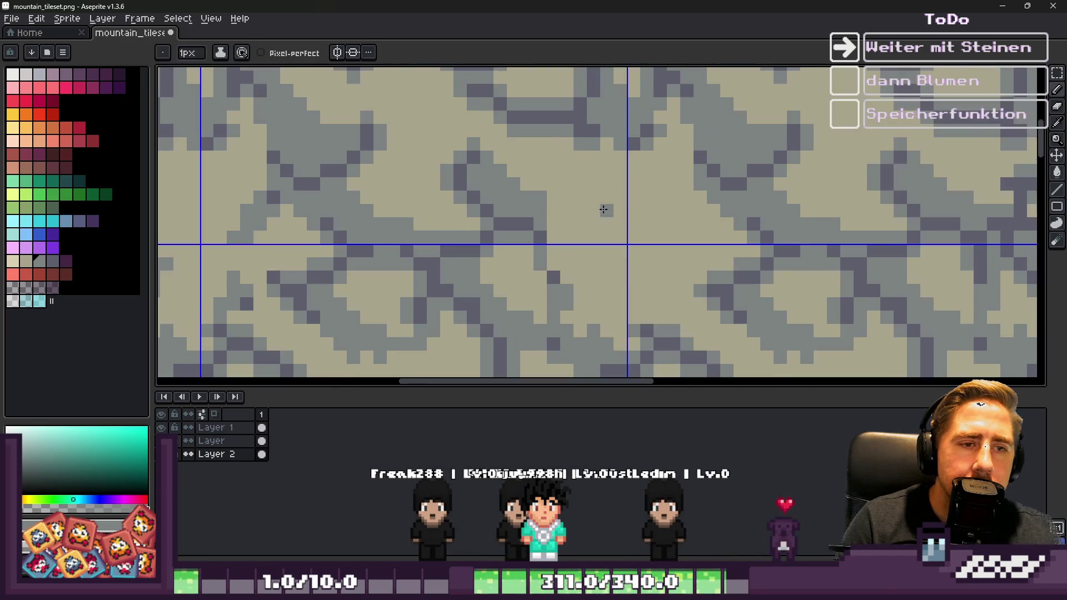
scroll(593, 207, up, 3)
scroll(556, 212, down, 1)
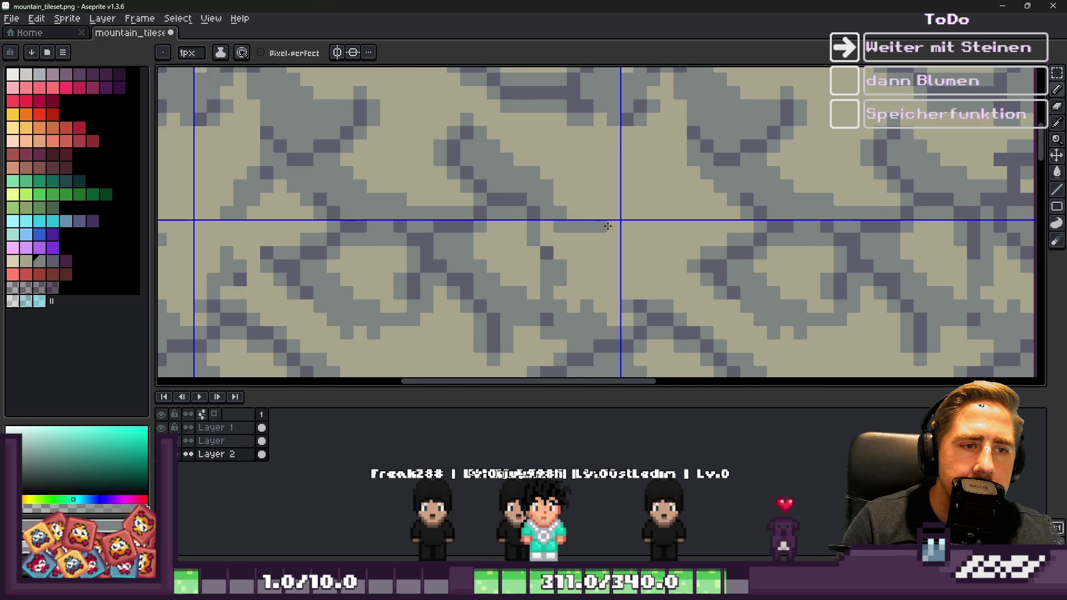
scroll(602, 226, down, 1)
scroll(580, 229, up, 1)
scroll(600, 230, down, 1)
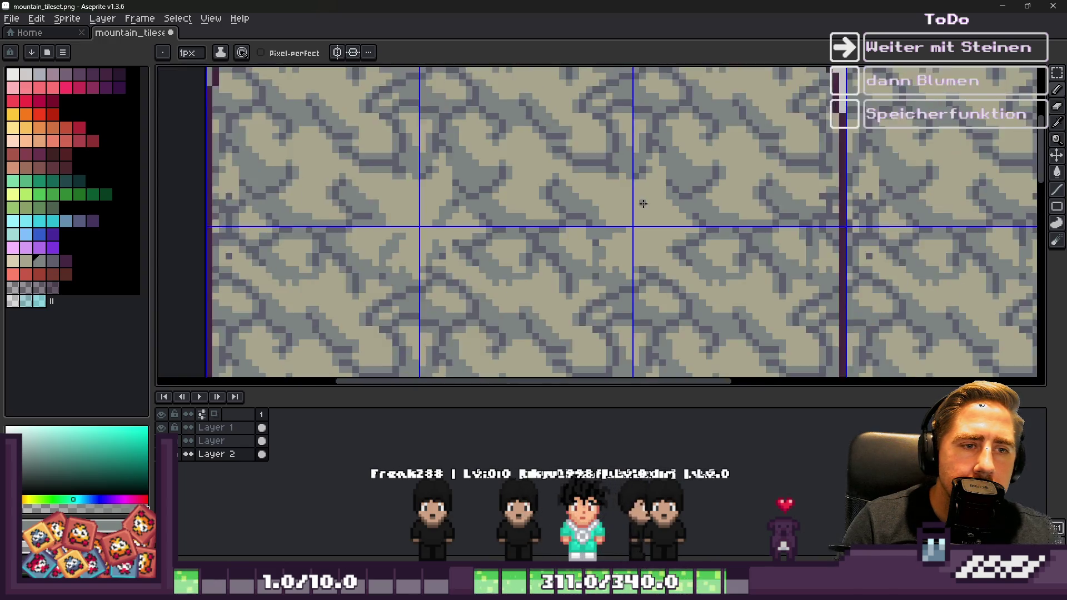
scroll(690, 203, up, 1)
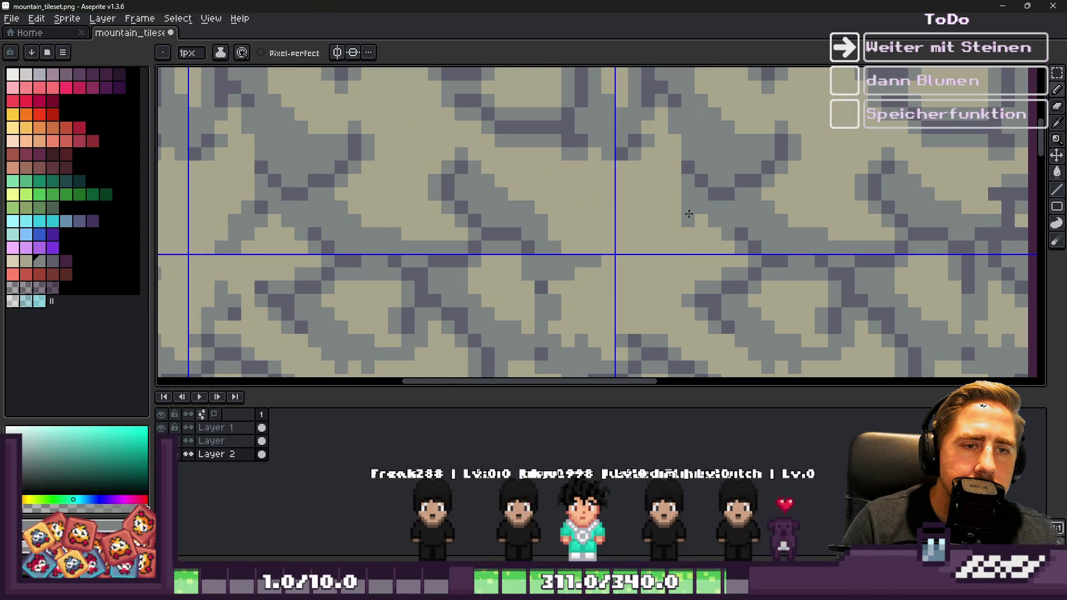
scroll(594, 201, down, 2)
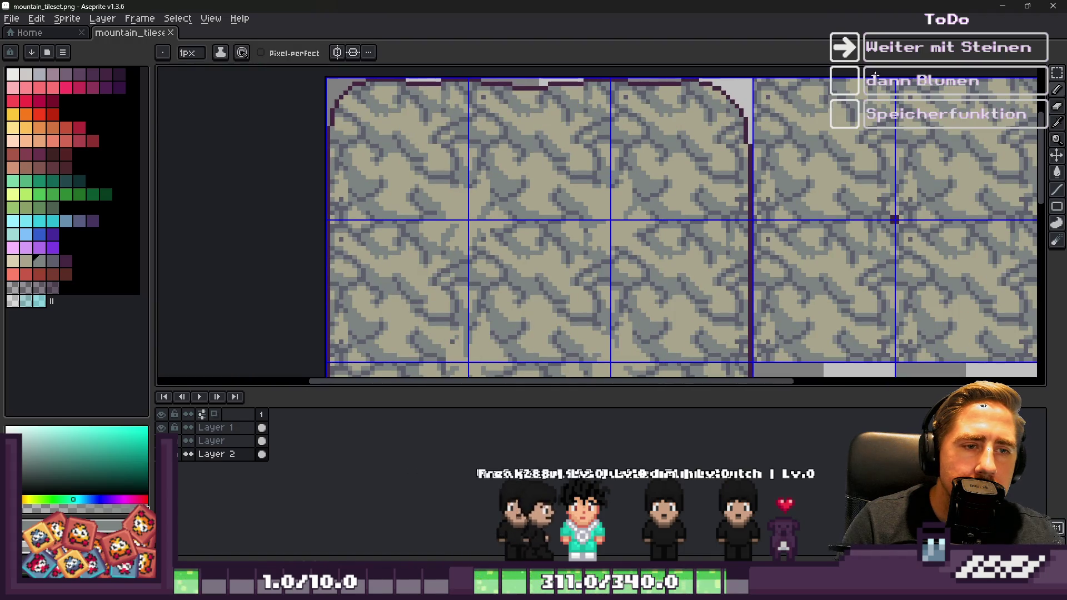
Step: Close the old game session, rerun with F5, and enter the world as new character 'sadweqeq'
click(1001, 6)
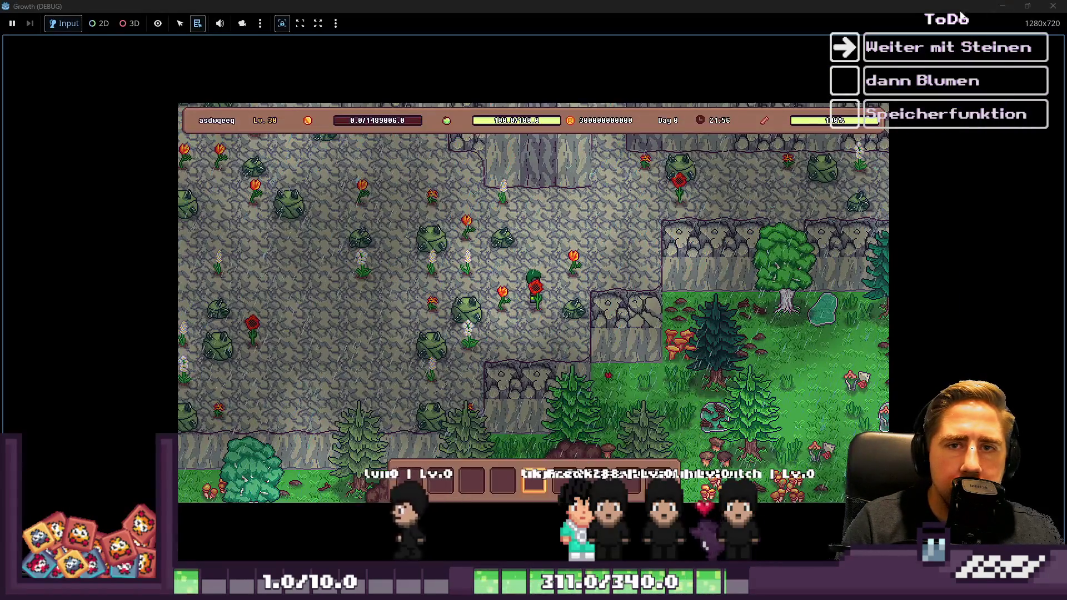
click(1052, 6)
key(F5)
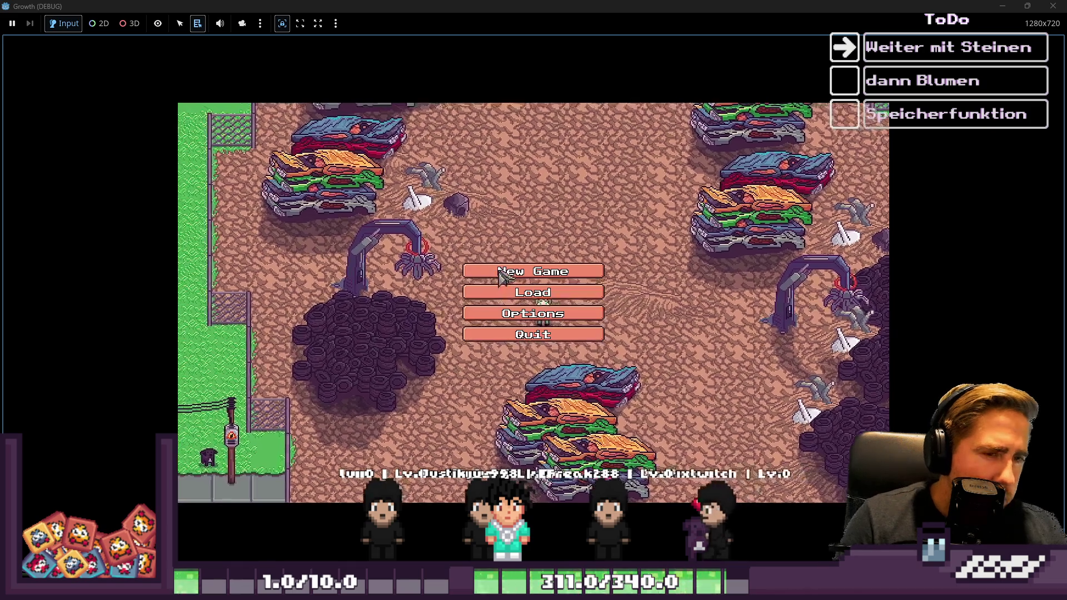
click(535, 270)
text(sadweqeq)
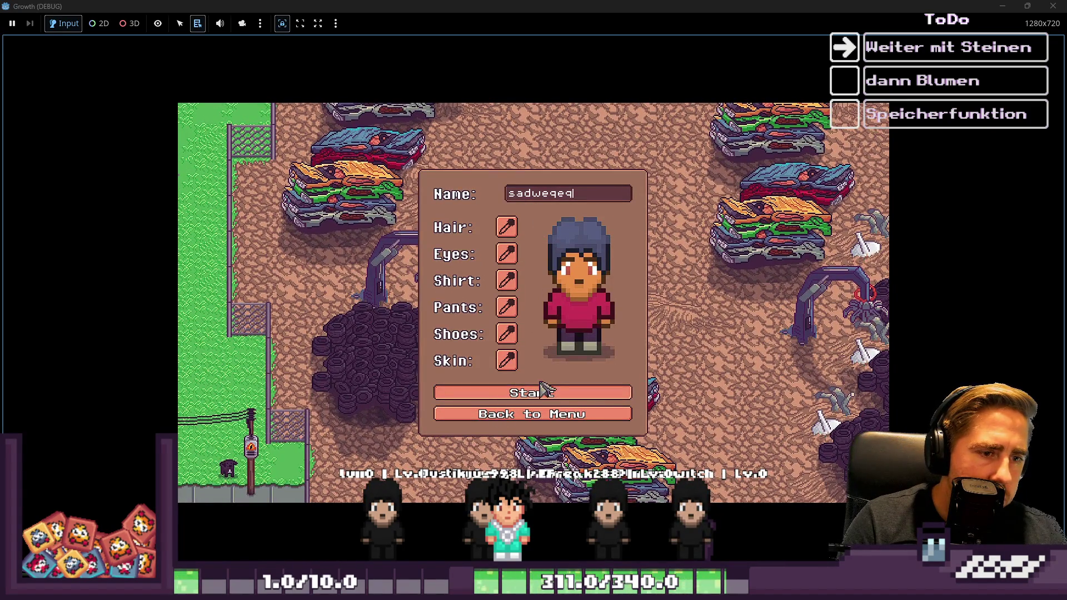
click(543, 391)
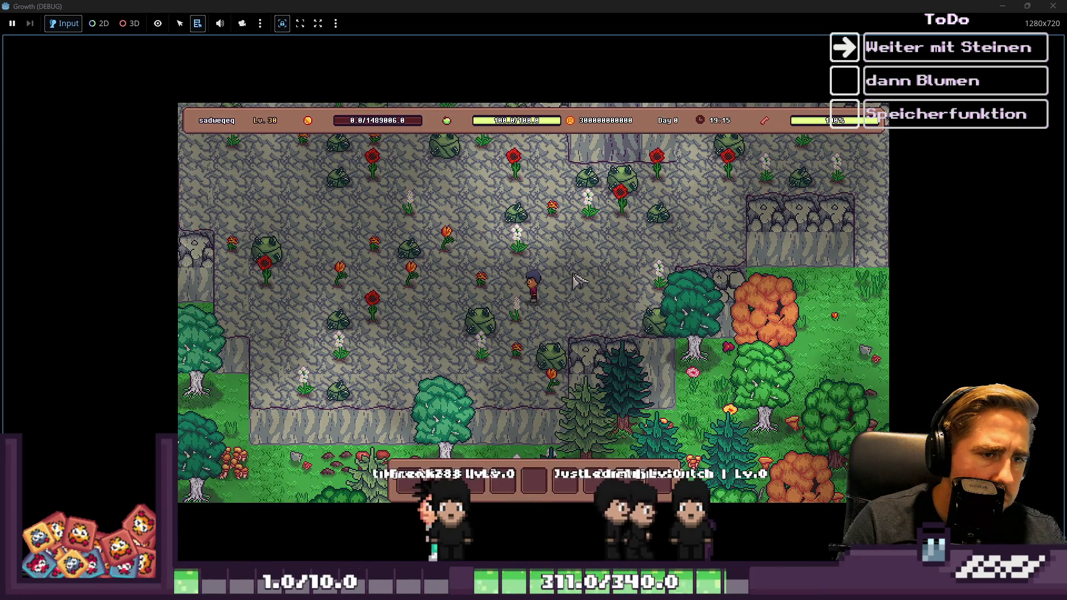
Step: Close the game, return to Aseprite's pencil, then relaunch the game from Godot
click(1052, 6)
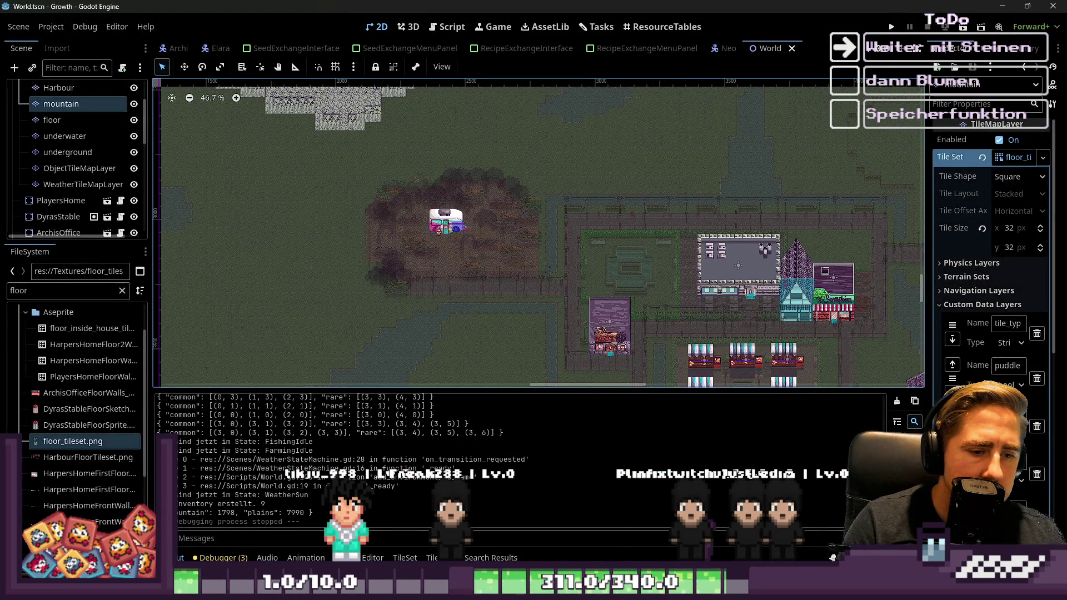
key(alt+Tab)
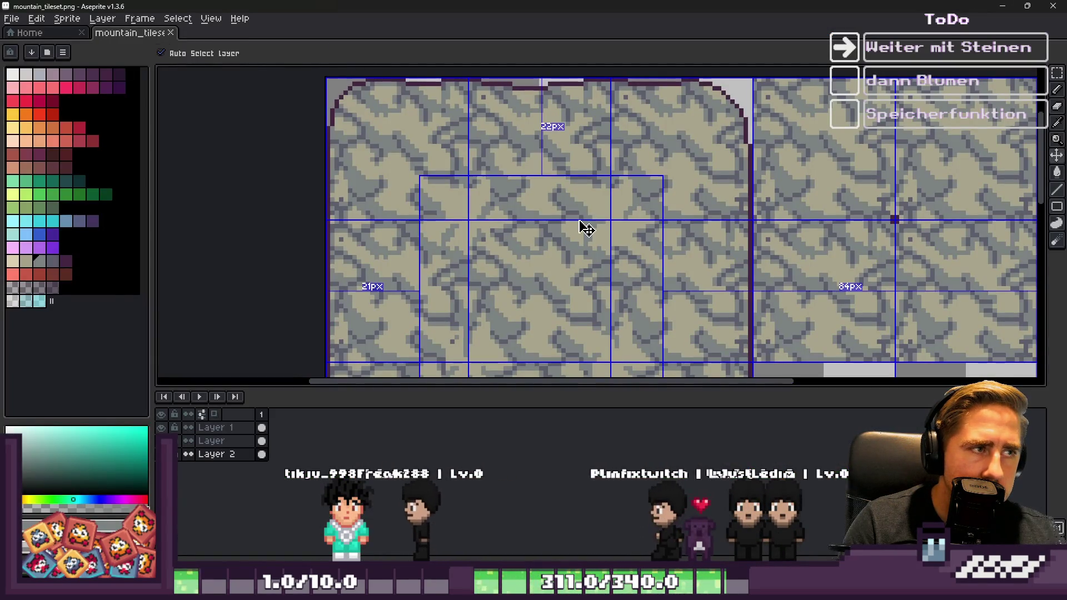
key(b)
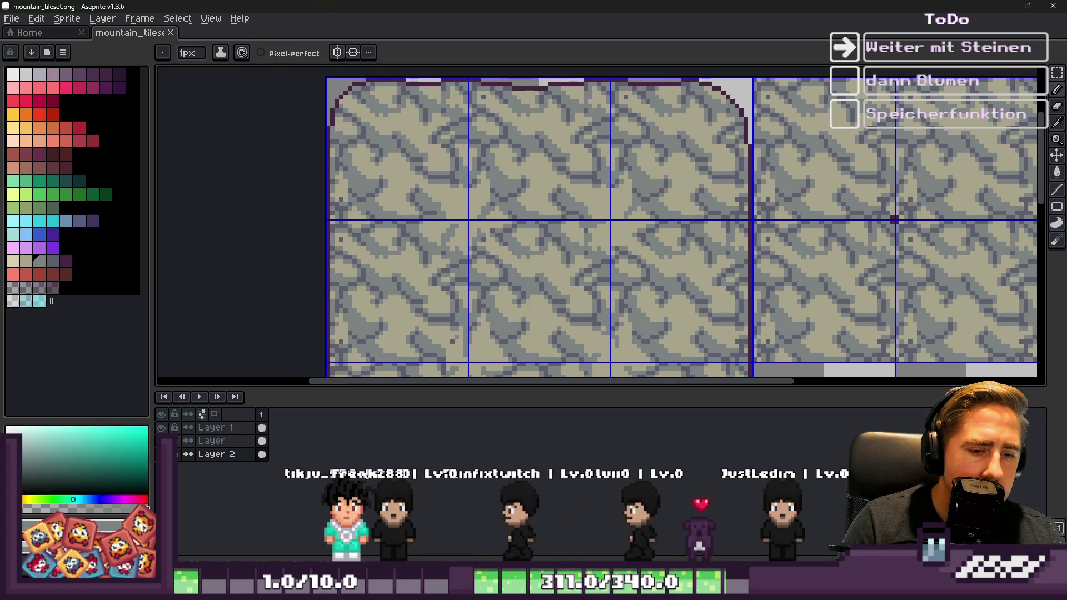
key(alt+Tab)
click(892, 25)
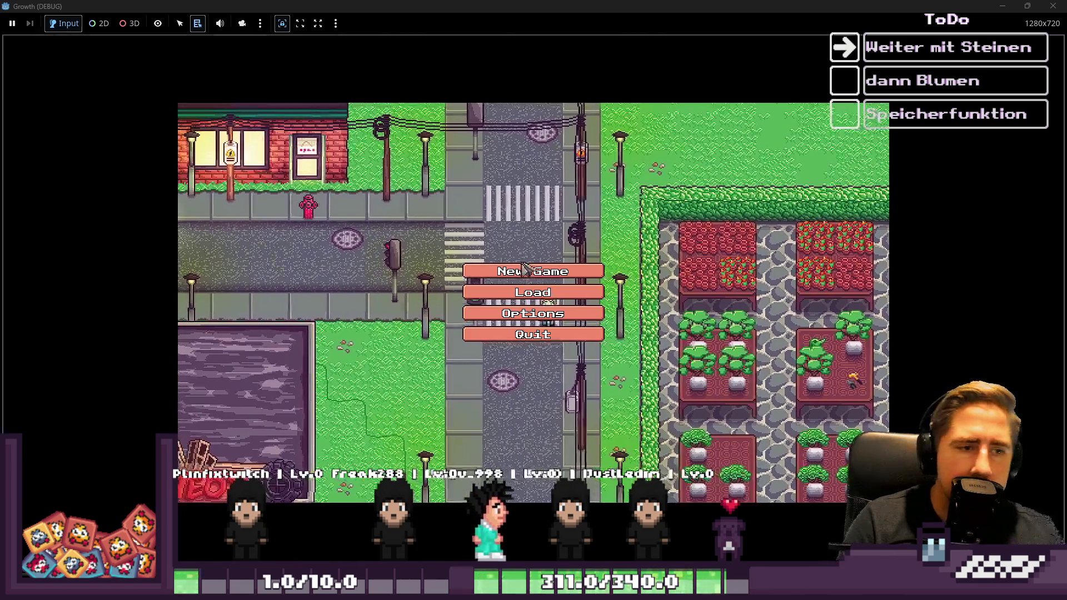
Step: Create character 'sadweqe', walk left across the mountain terrain, and stop the game with F8
click(533, 289)
text(sadweqe)
click(520, 396)
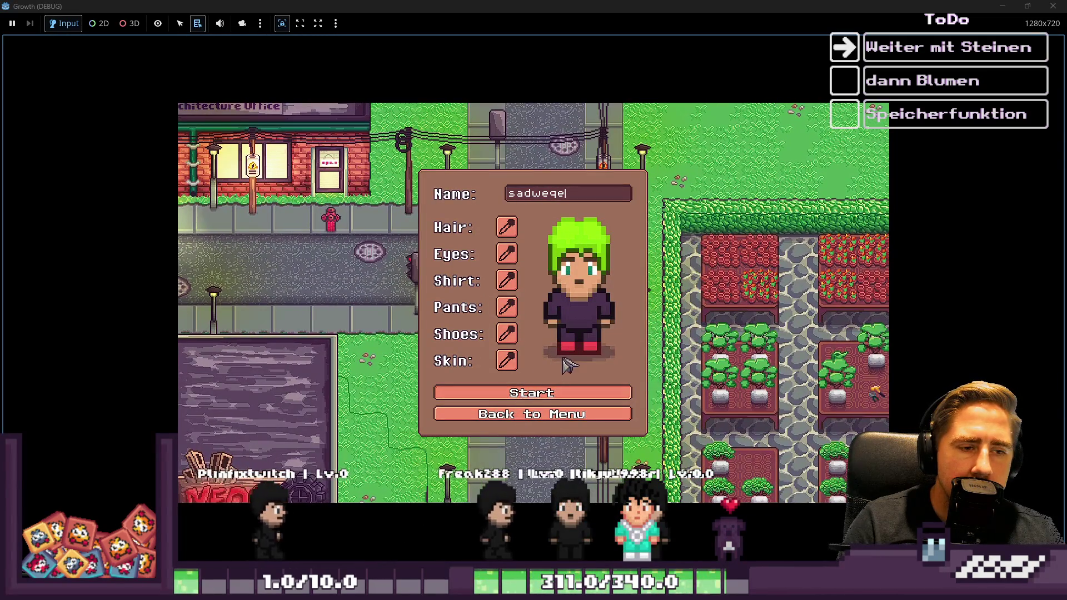
key(a)
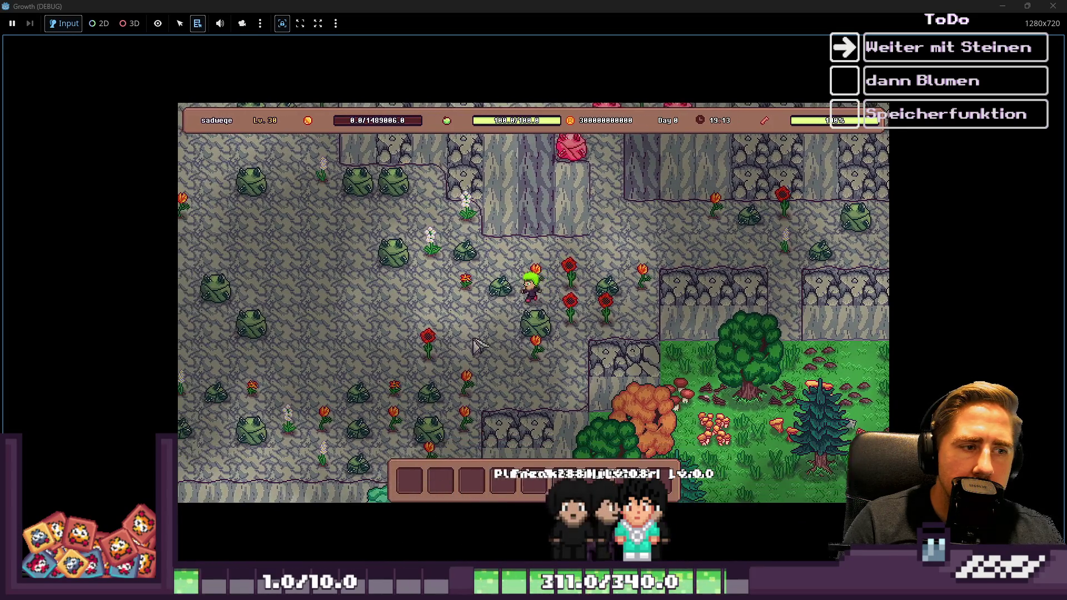
key(F8)
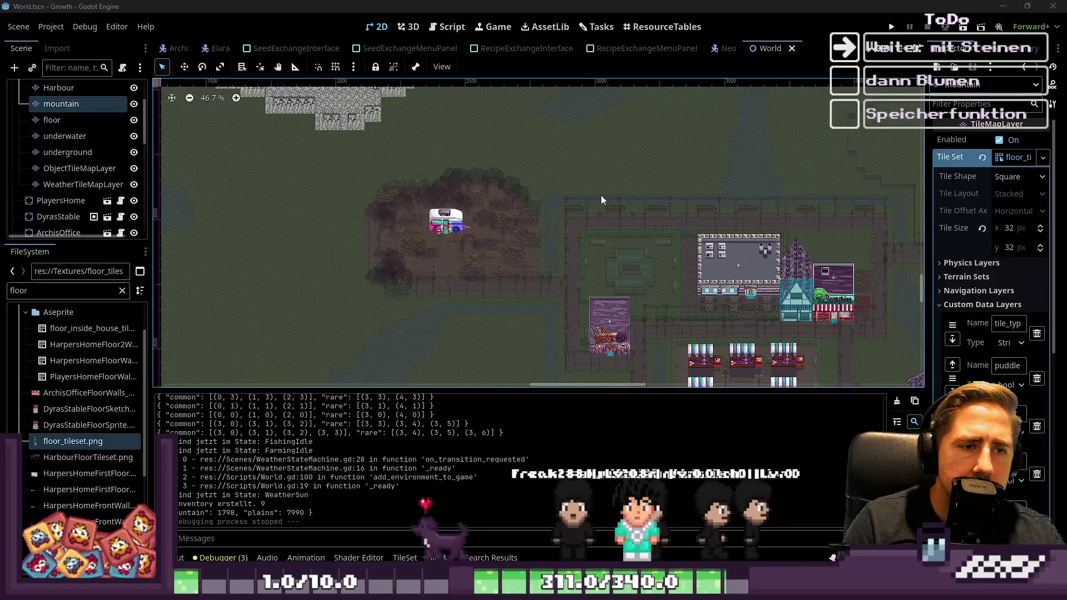
Step: Bring the mountain tileset back in Aseprite and zoom in on a rock tile
mouse_move(497, 557)
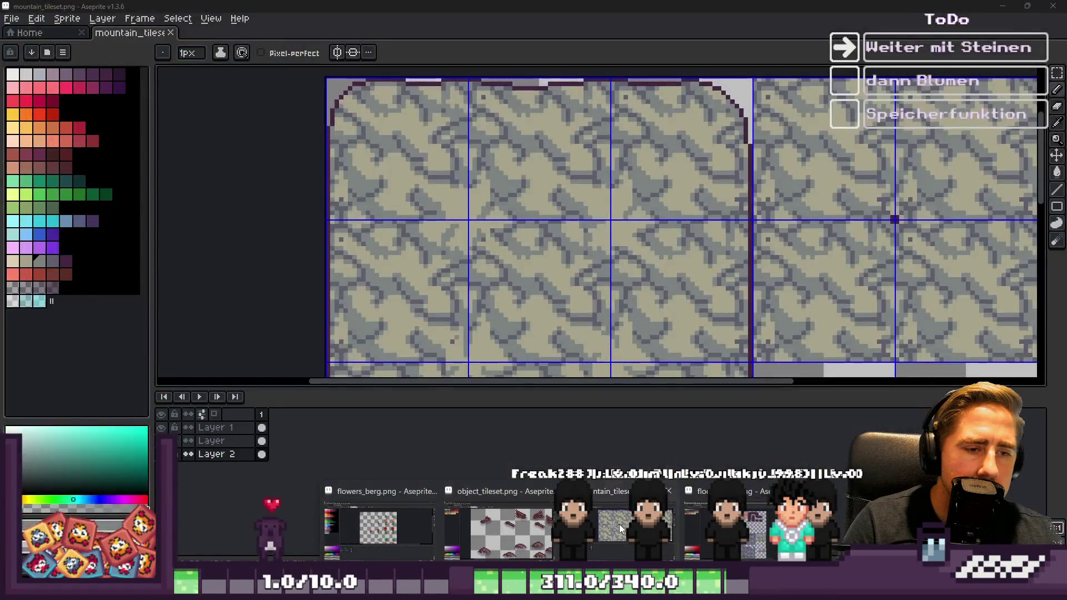
click(619, 525)
scroll(484, 157, up, 2)
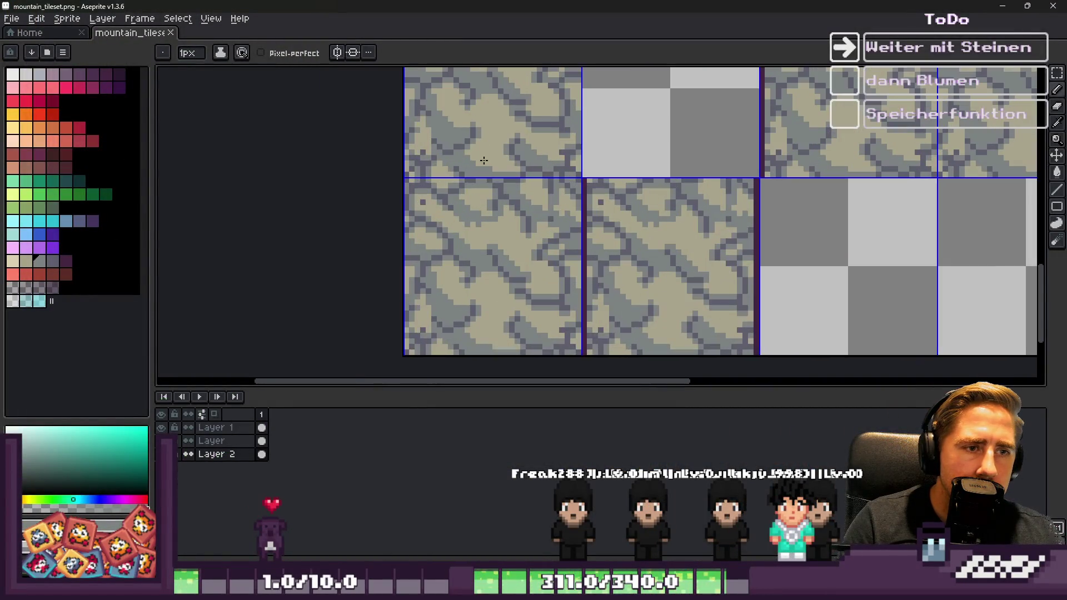
scroll(546, 332, down, 1)
scroll(539, 278, down, 3)
scroll(528, 223, up, 4)
scroll(525, 177, down, 2)
scroll(503, 294, up, 2)
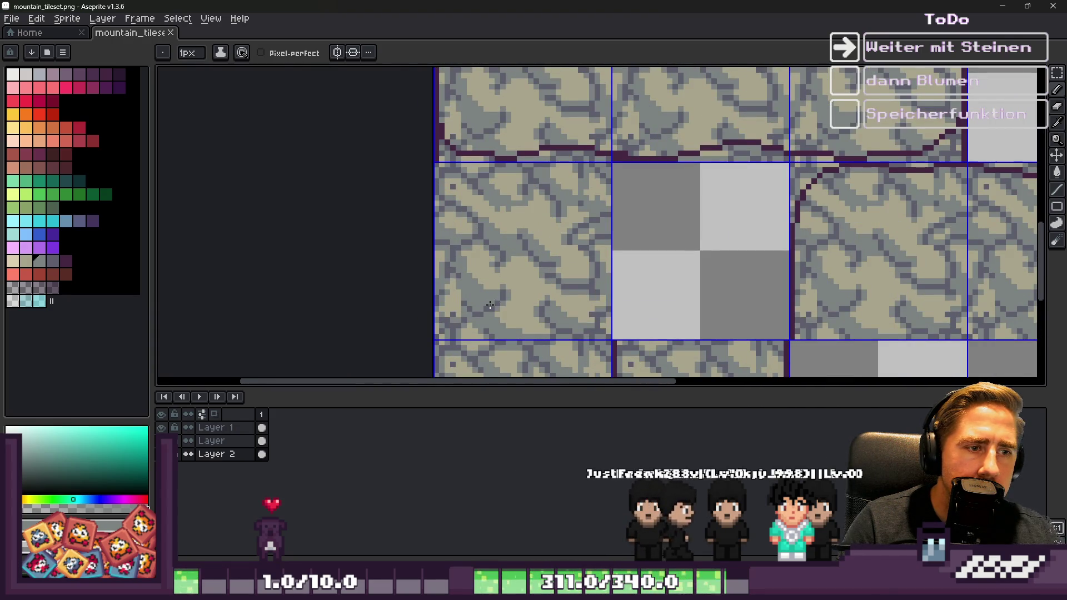
scroll(495, 300, up, 5)
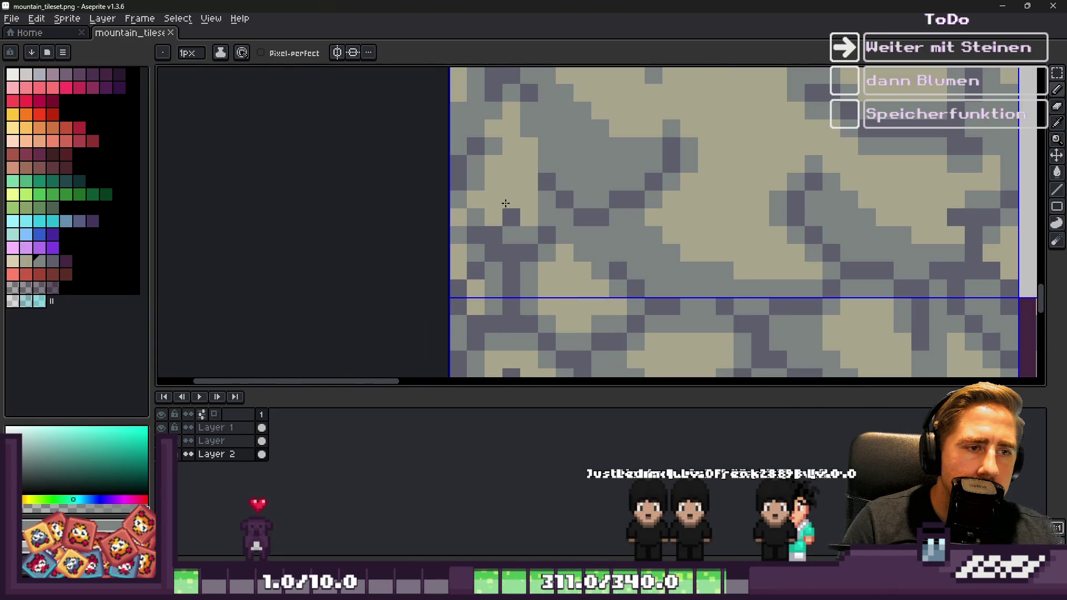
Step: On the layer named Layer, pencil beige over the tile's gray cracks
key(b)
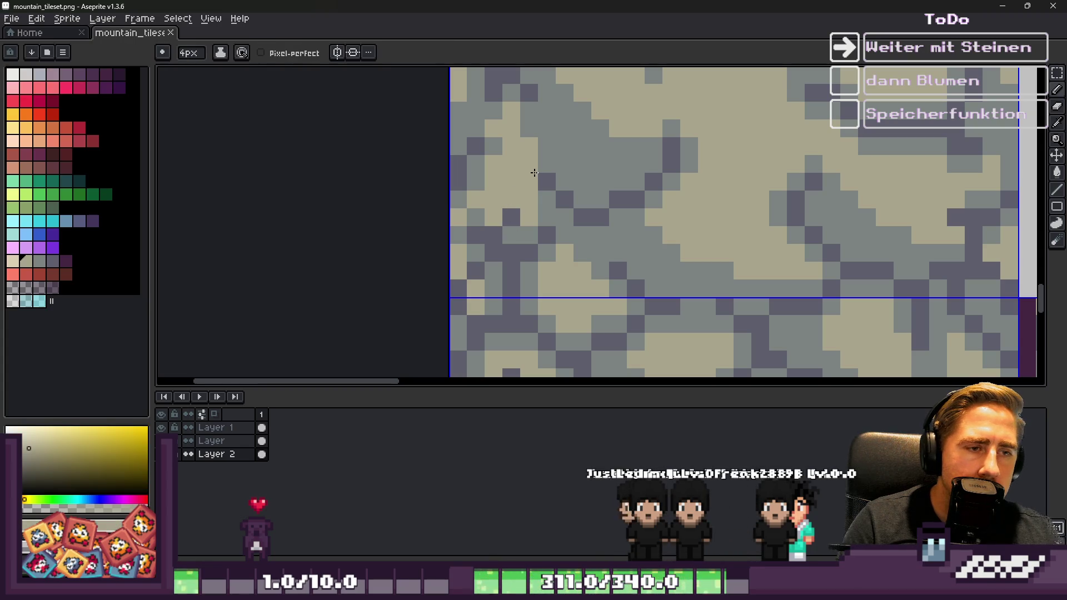
key(m)
key(b)
click(211, 441)
drag(507, 232, 544, 273)
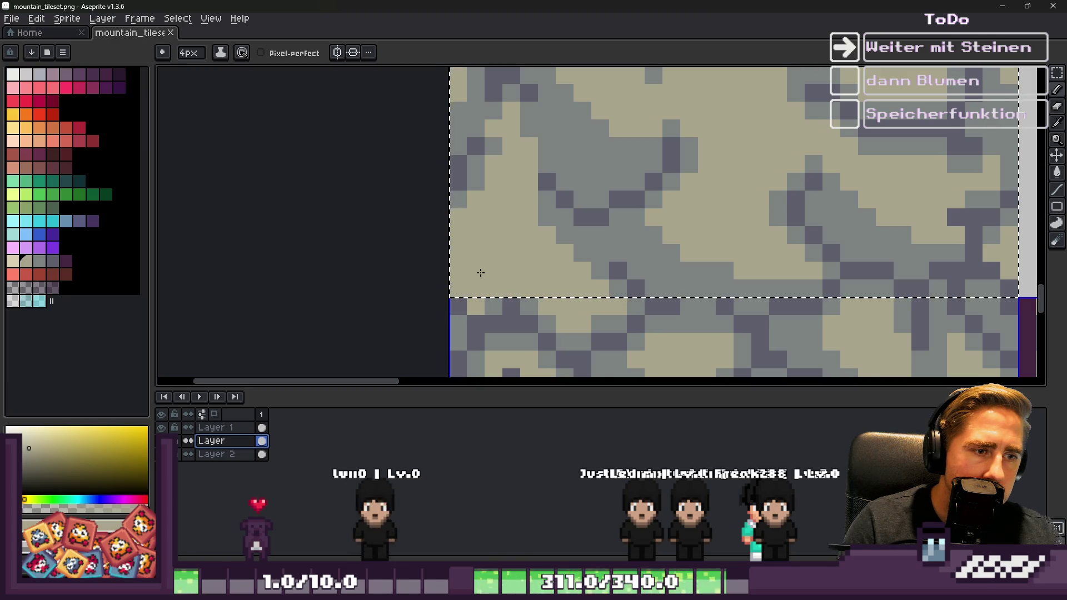
scroll(471, 333, down, 4)
scroll(558, 208, up, 2)
scroll(694, 141, down, 1)
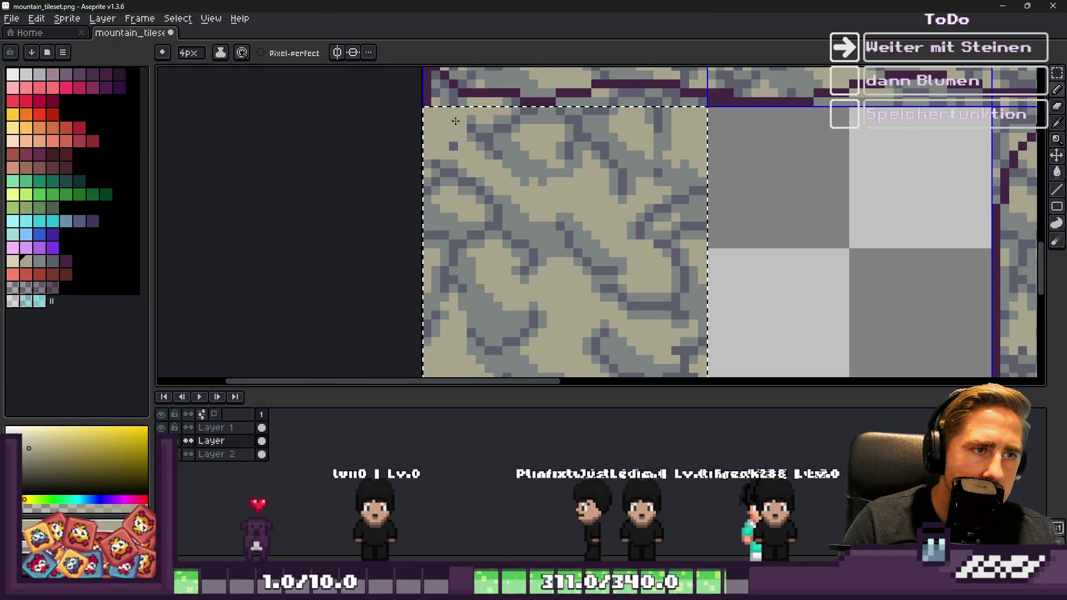
scroll(612, 222, up, 1)
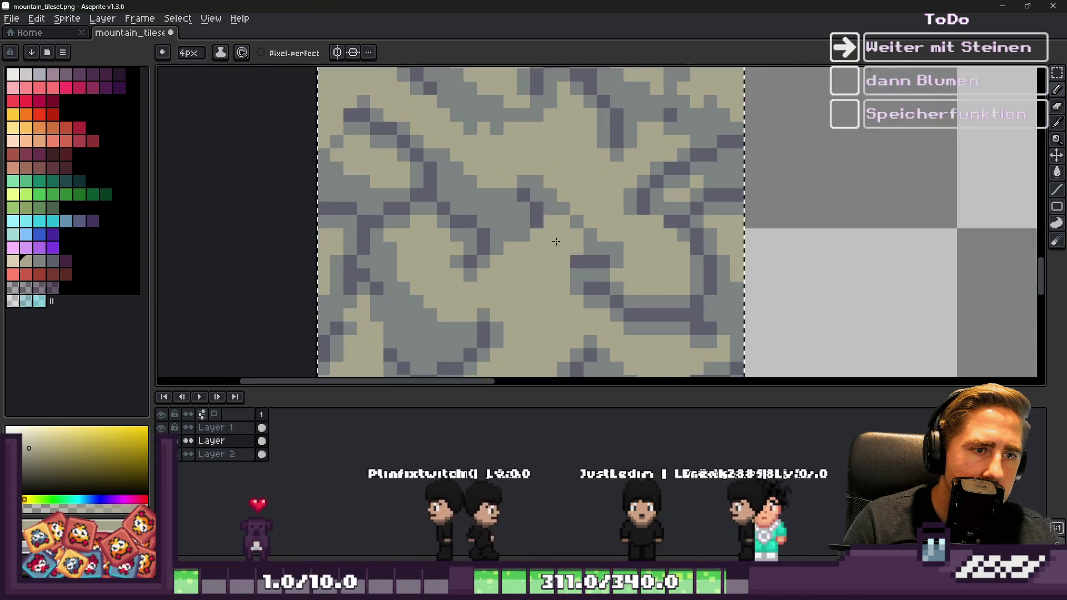
Step: Paint beige over more of the tile's gray crack pixels
mouse_move(565, 229)
mouse_down()
mouse_move(593, 265)
mouse_move(493, 289)
mouse_move(471, 240)
mouse_up()
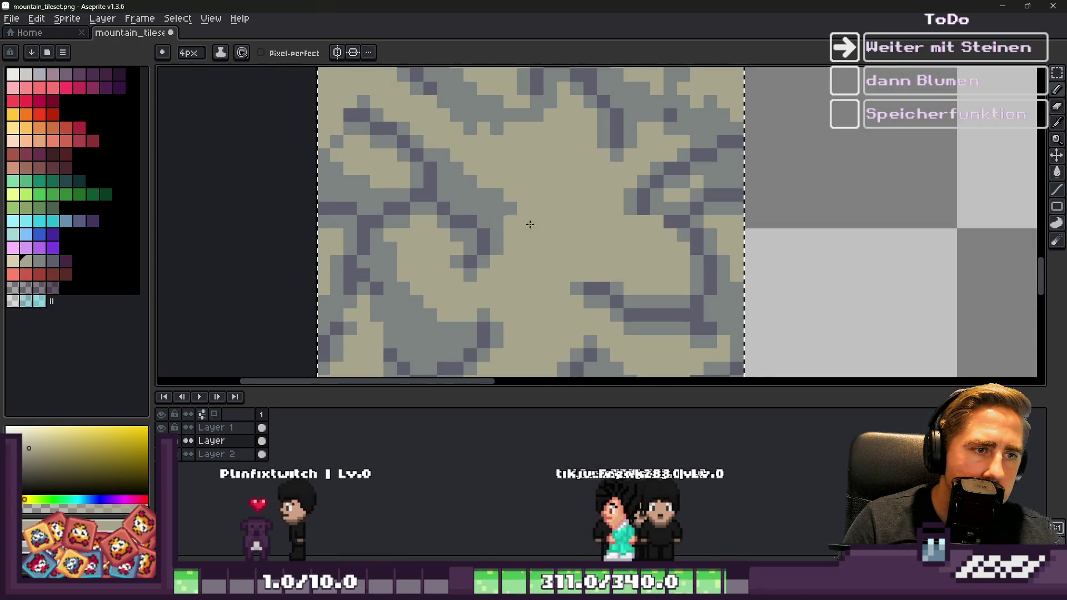
scroll(522, 165, down, 3)
scroll(493, 222, up, 2)
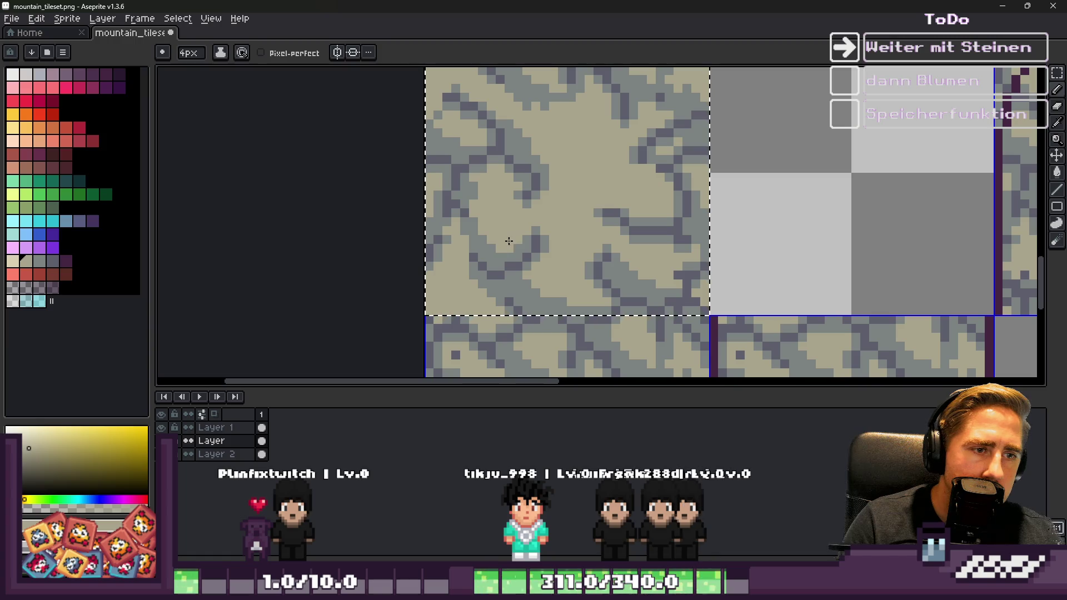
scroll(513, 221, down, 3)
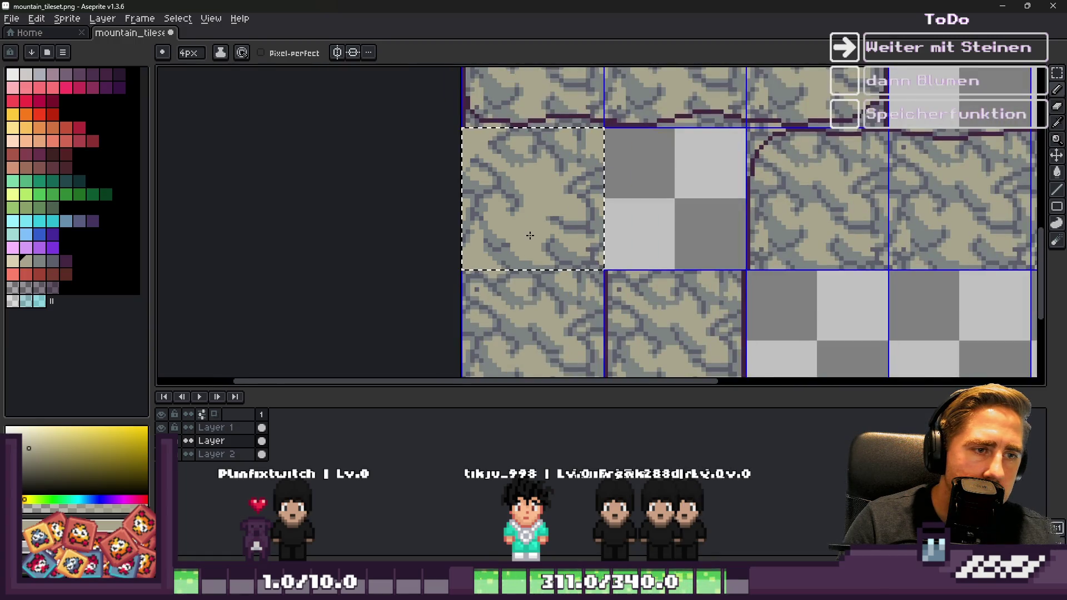
scroll(556, 221, up, 1)
scroll(556, 221, up, 2)
scroll(581, 220, down, 3)
scroll(583, 223, up, 2)
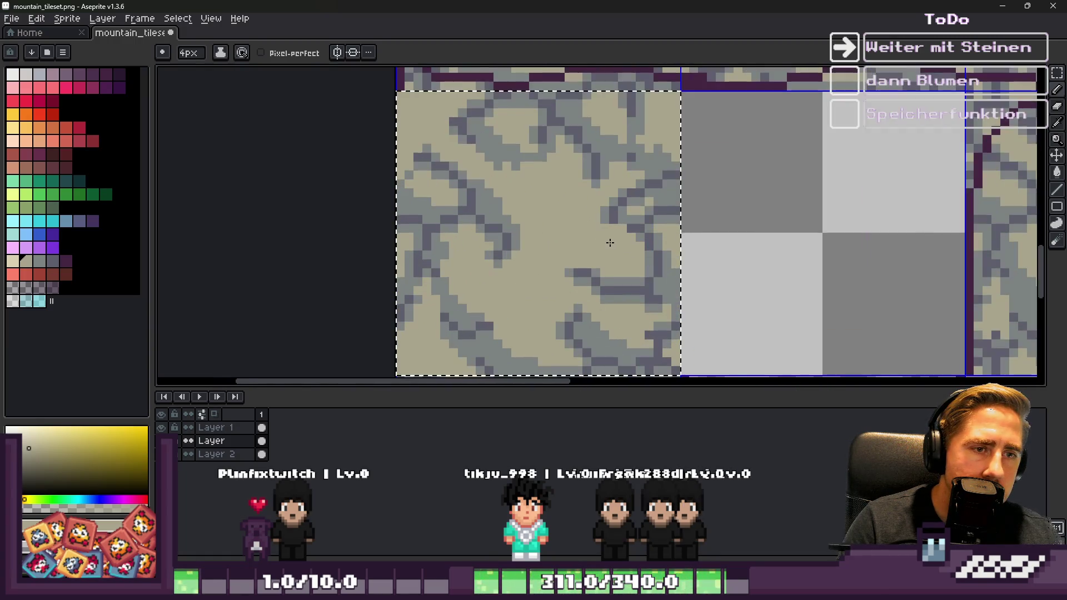
Step: Eyedrop the dark blue-grey, tan and light blue-grey rock colours from the canvas
key(alt)
click(682, 282)
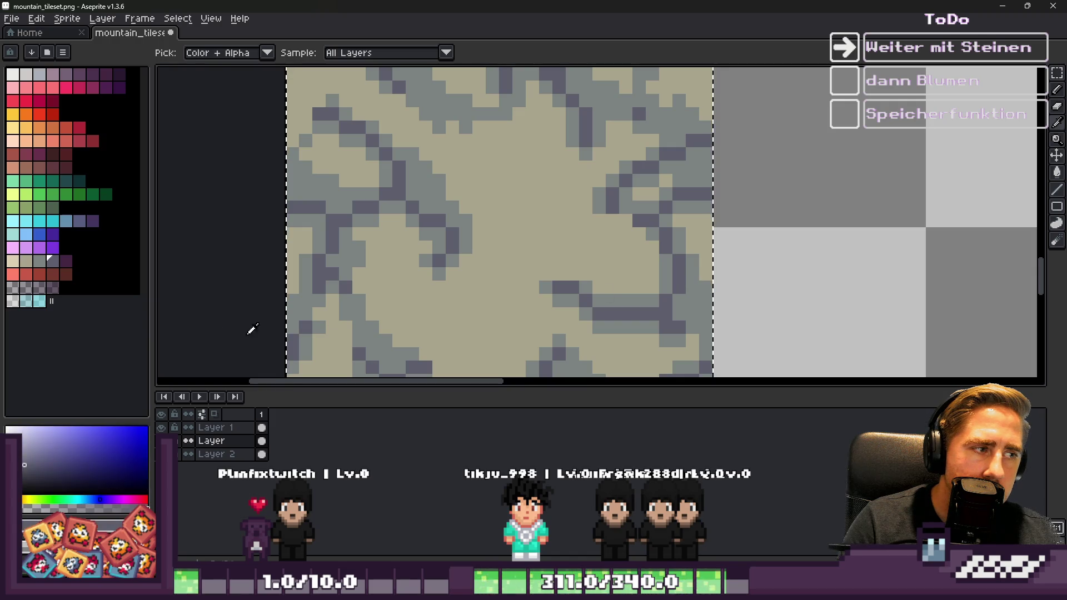
click(584, 258)
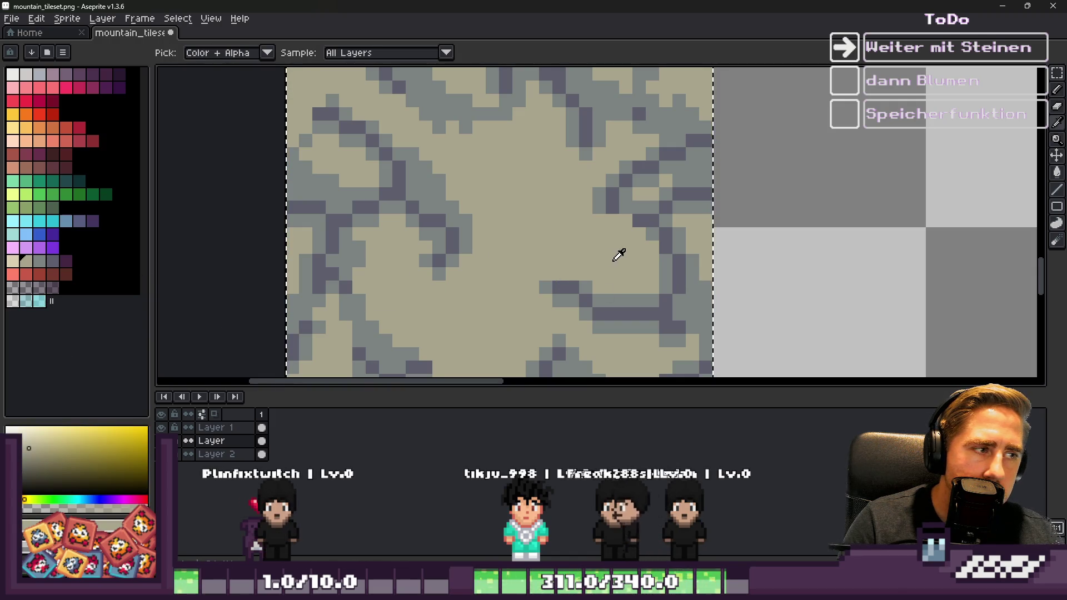
click(602, 196)
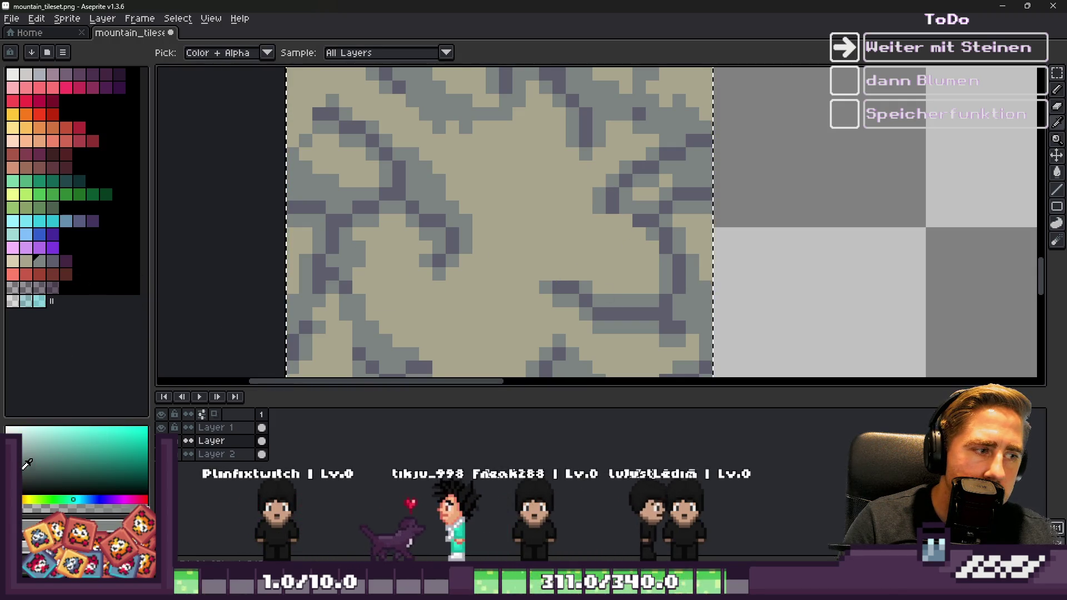
Step: Trial-fill dark blue-grey pixels with light blue-grey, undo it, and return to Godot
key(g)
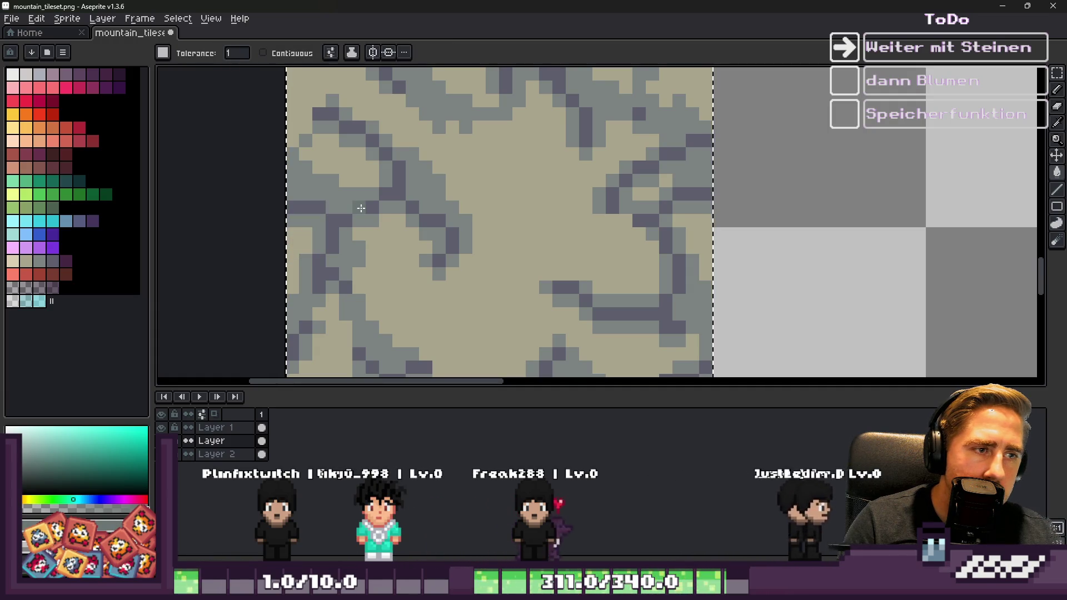
click(364, 212)
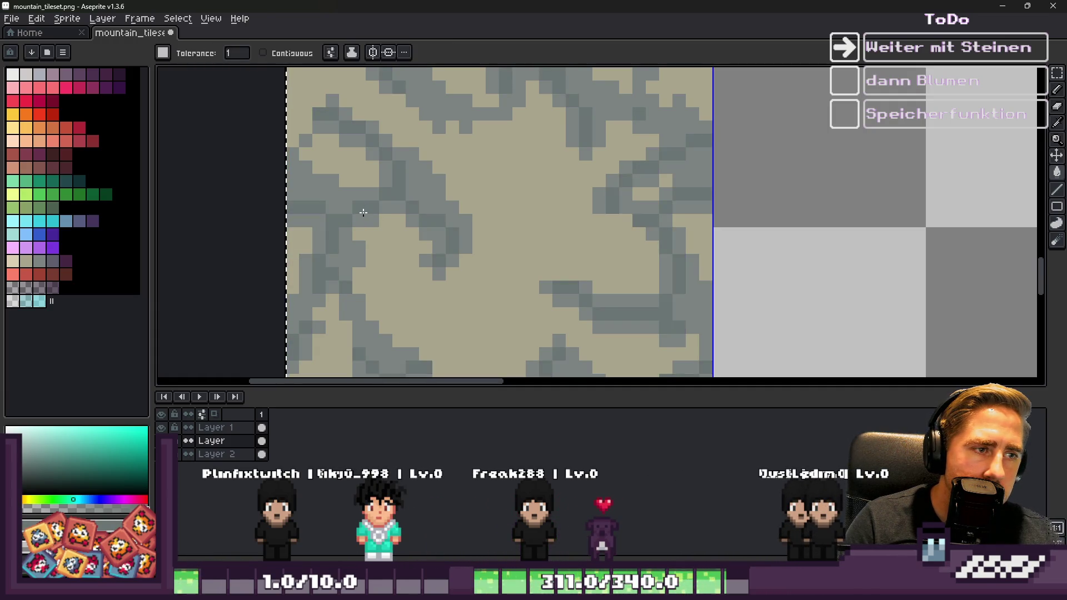
key(ctrl+z)
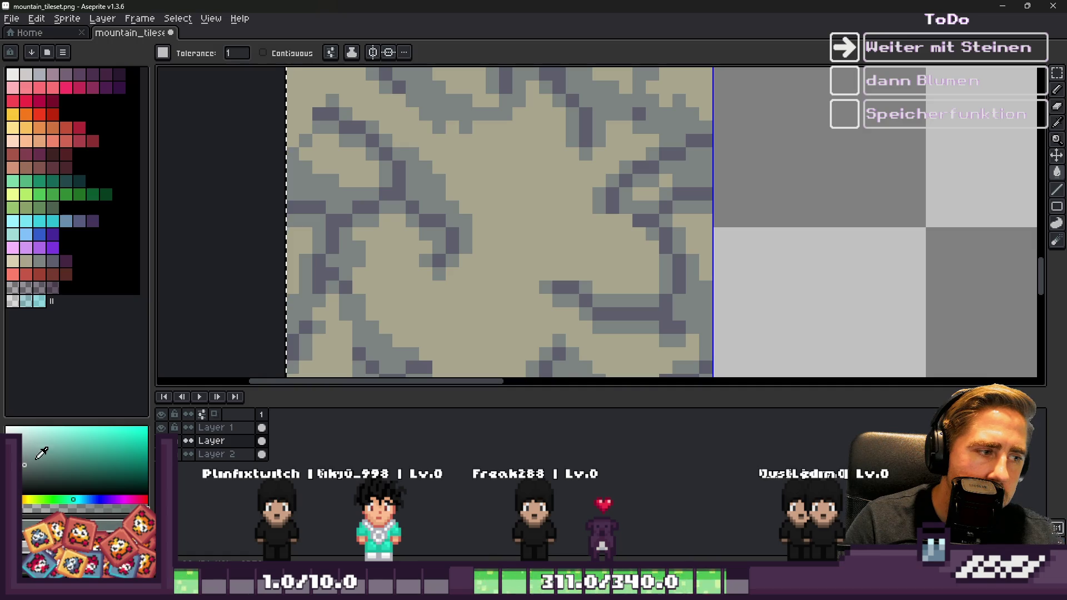
scroll(370, 210, down, 3)
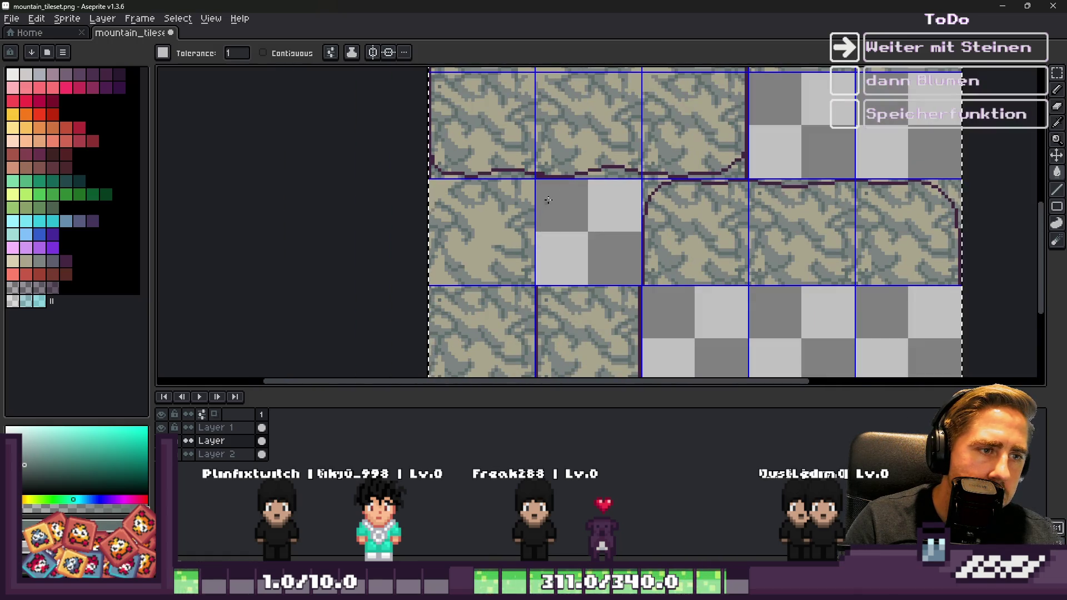
key(alt+Tab)
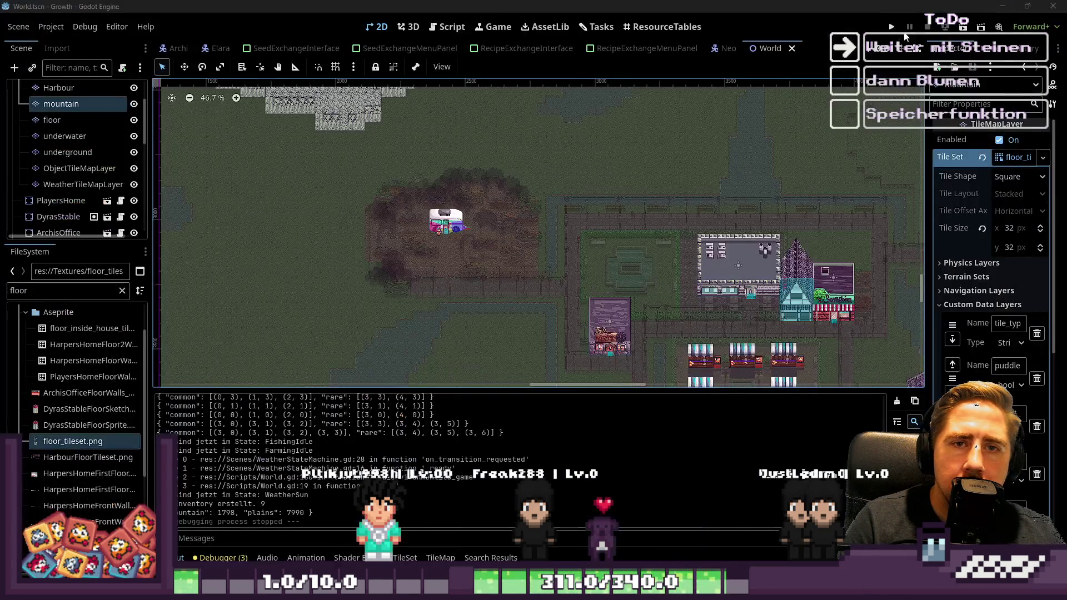
Step: Run Growth with a new character, walk left, stop the game, and return to Aseprite
click(890, 31)
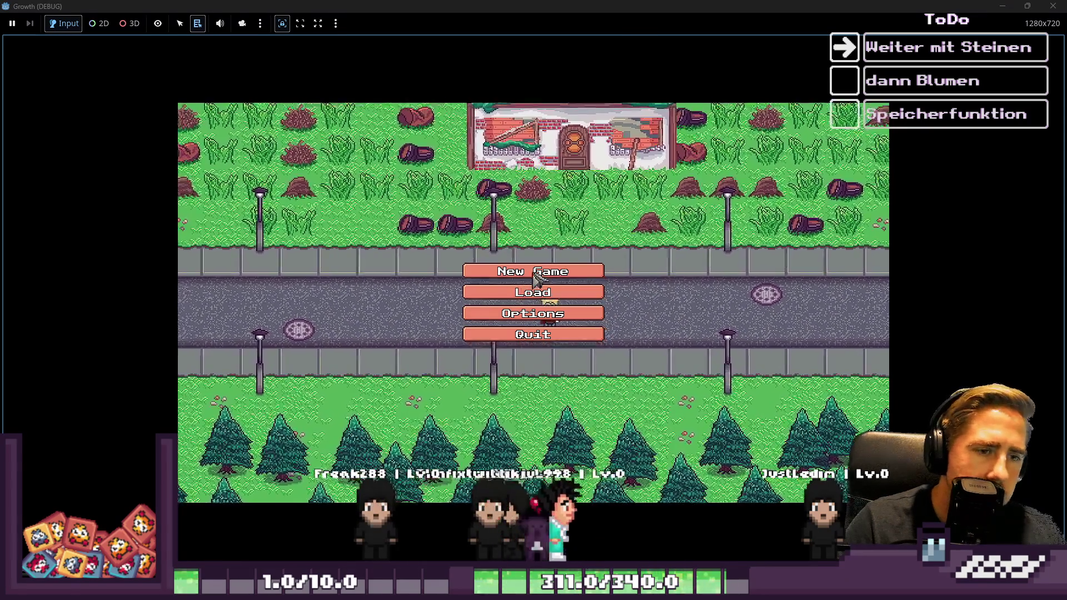
click(559, 304)
text(adsqwe)
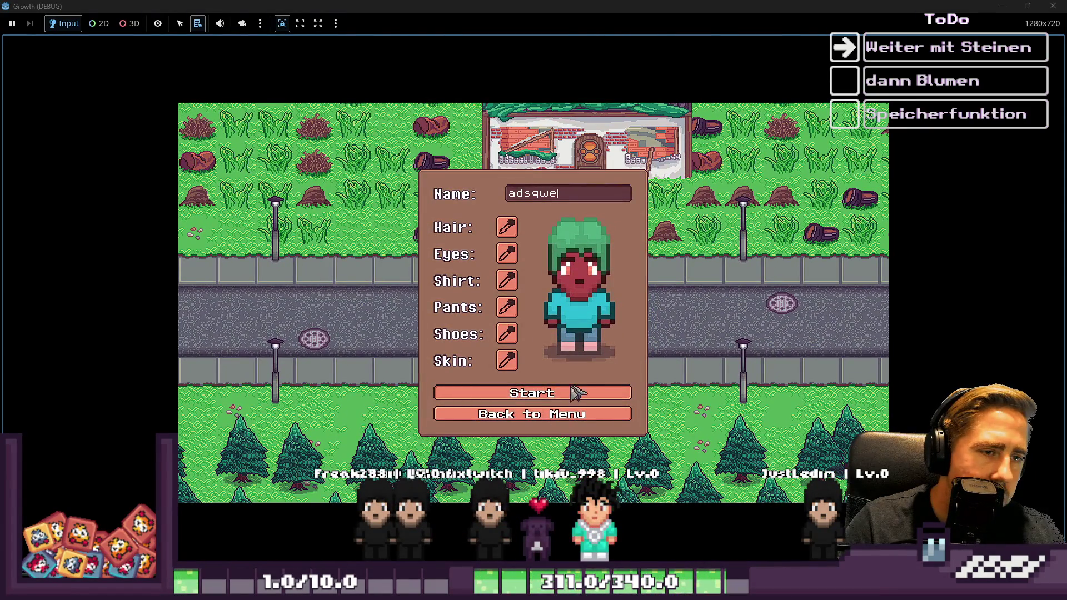
click(577, 392)
key(a)
key(a)
key(F8)
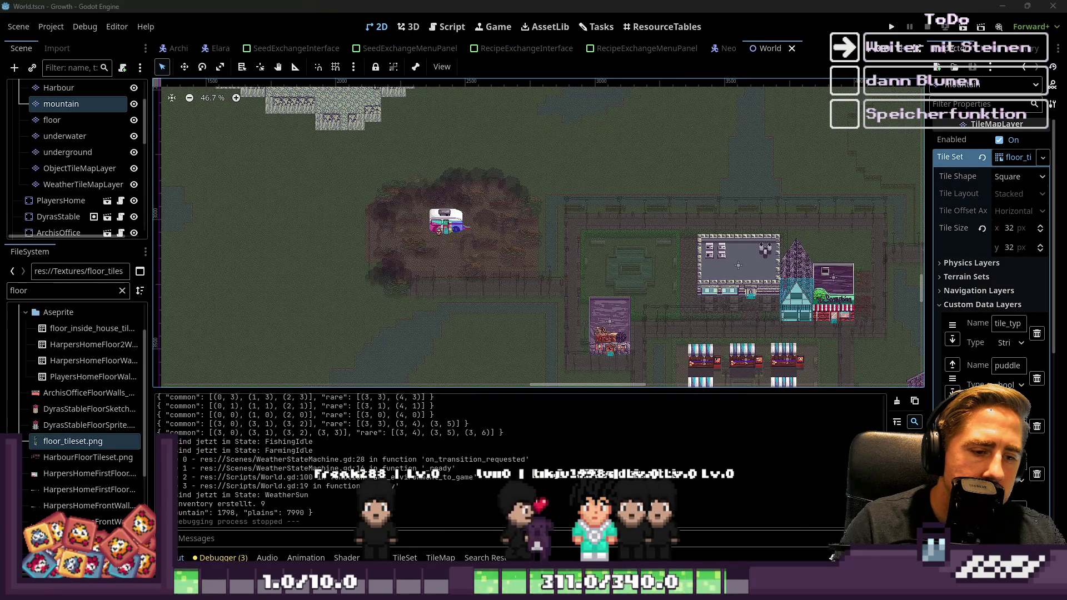
mouse_move(518, 592)
click(518, 540)
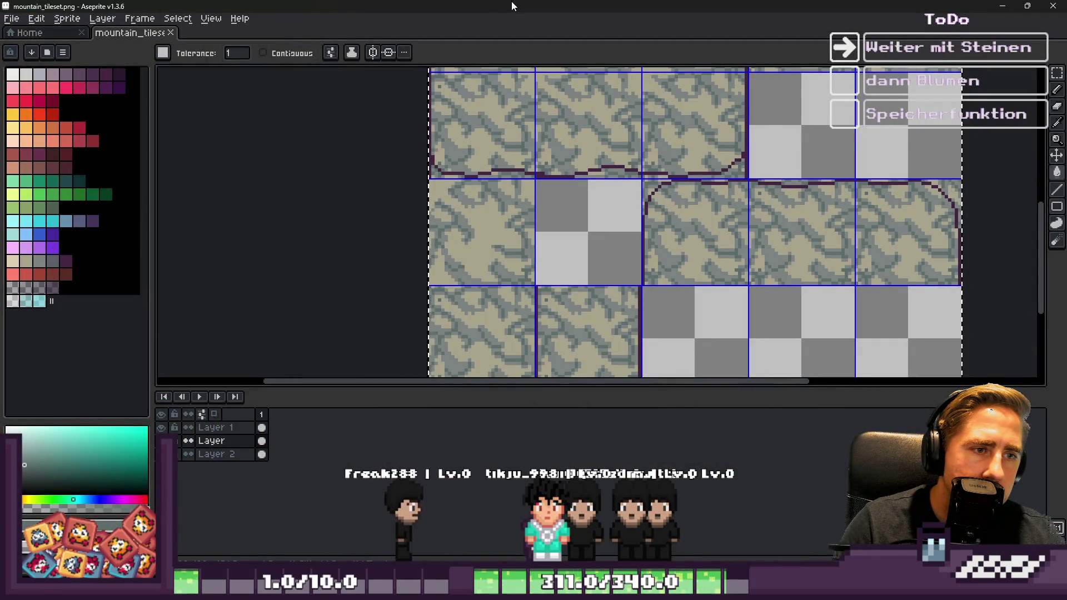
Step: Deselect, then move the bottom-left stone tile up one row with Ctrl+T
key(ctrl+d)
key(m)
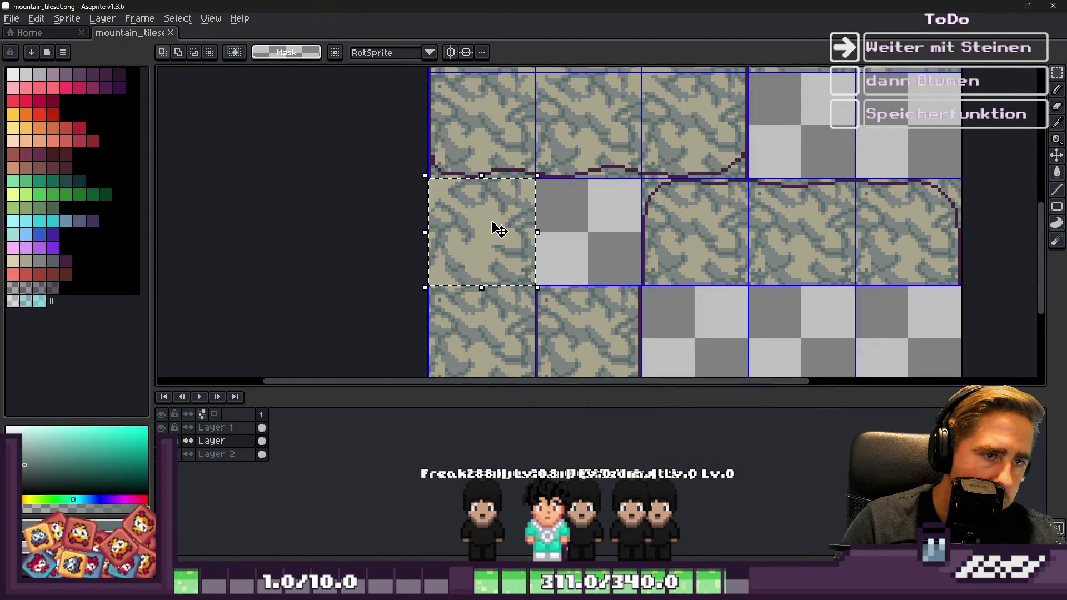
scroll(490, 228, down, 5)
scroll(459, 260, up, 2)
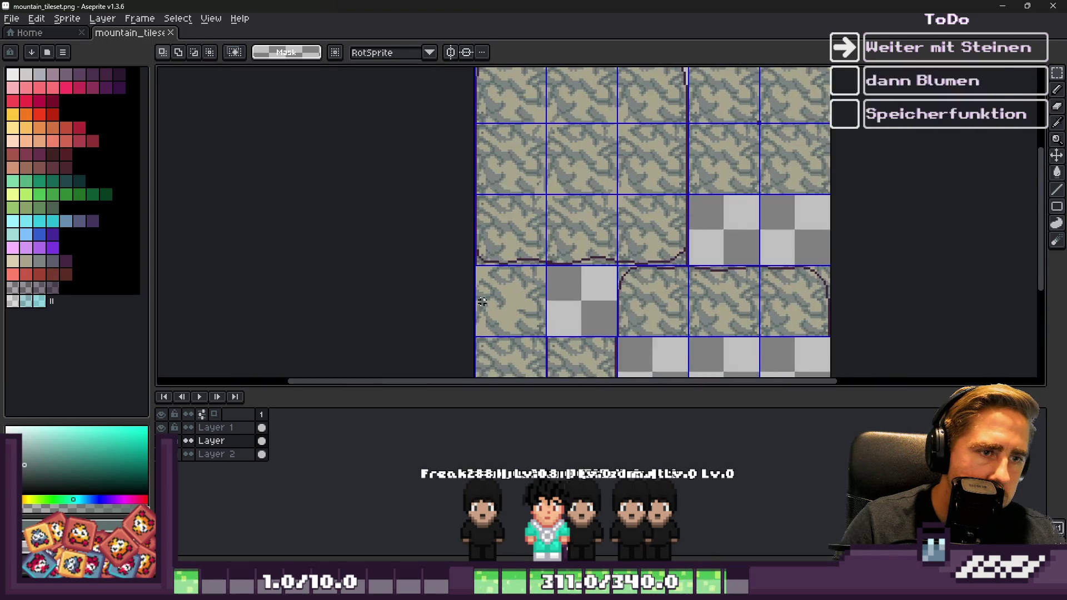
scroll(503, 237, up, 3)
key(ctrl+t)
drag(517, 356, 534, 202)
key(Return)
Step: Undo that move, place the tile at 32,32 instead, and rerun the game from Godot
key(ctrl+z)
scroll(519, 358, down, 1)
mouse_move(519, 358)
mouse_down()
mouse_move(638, 139)
mouse_move(632, 146)
mouse_up()
key(Return)
scroll(633, 145, down, 2)
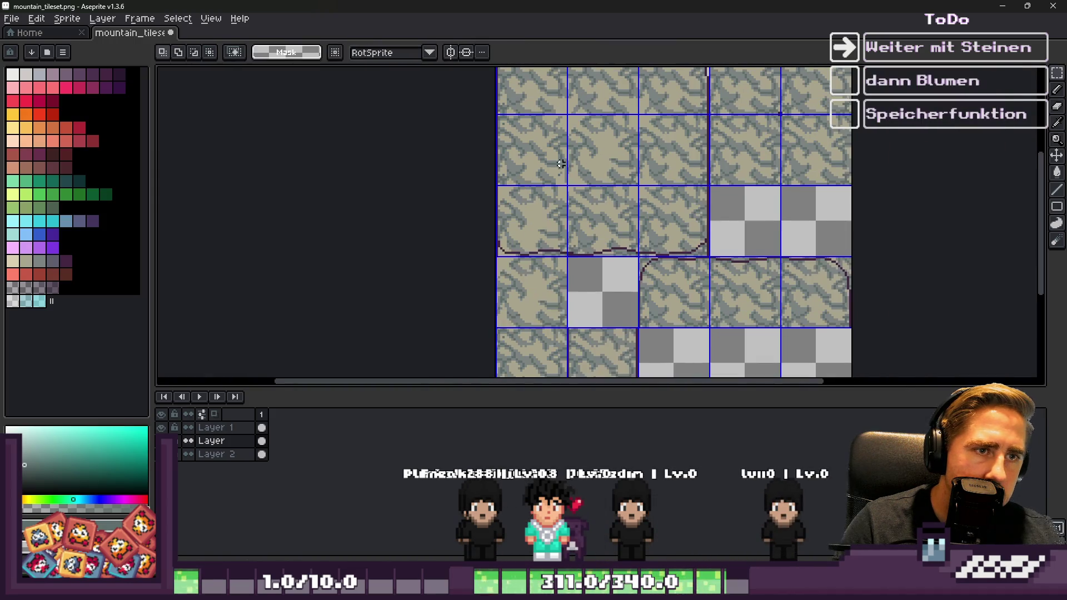
key(alt+Tab)
click(892, 26)
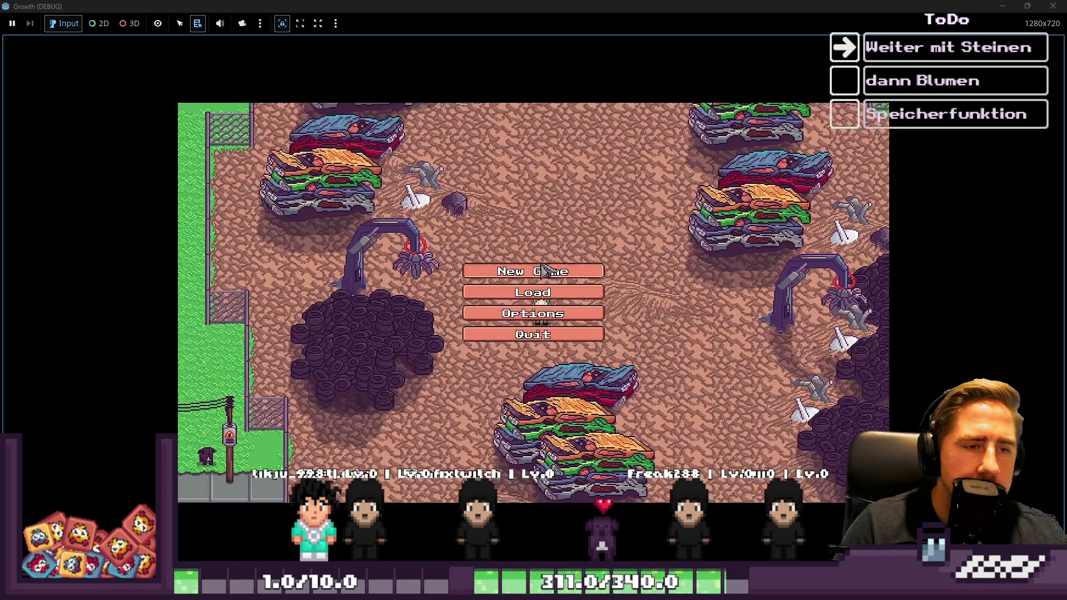
Step: Start a new game with a new character and walk left, down, then right
click(532, 268)
text(asdsadwe)
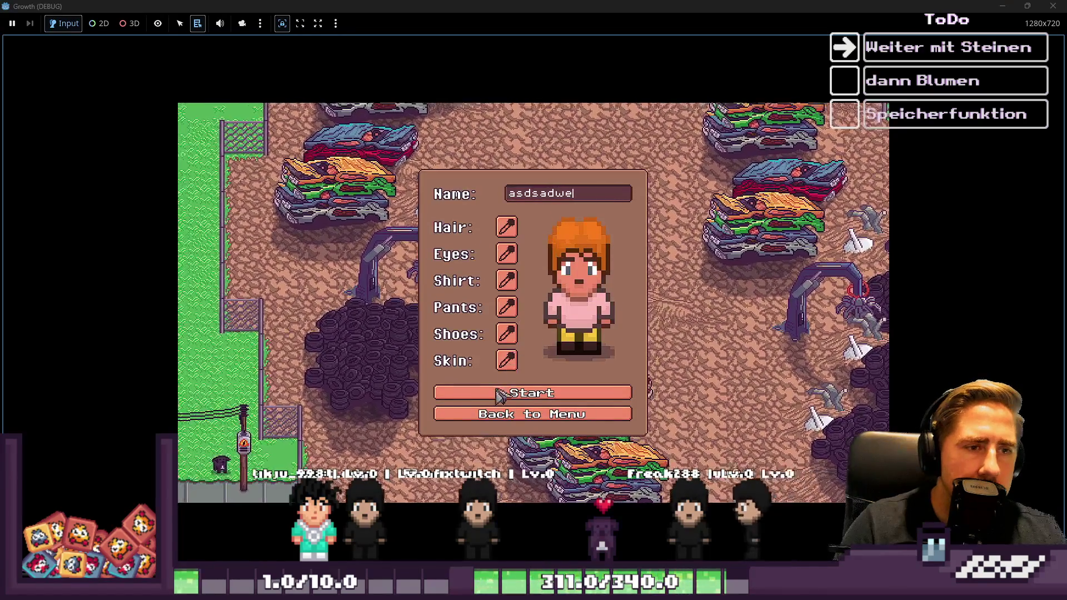
key(Return)
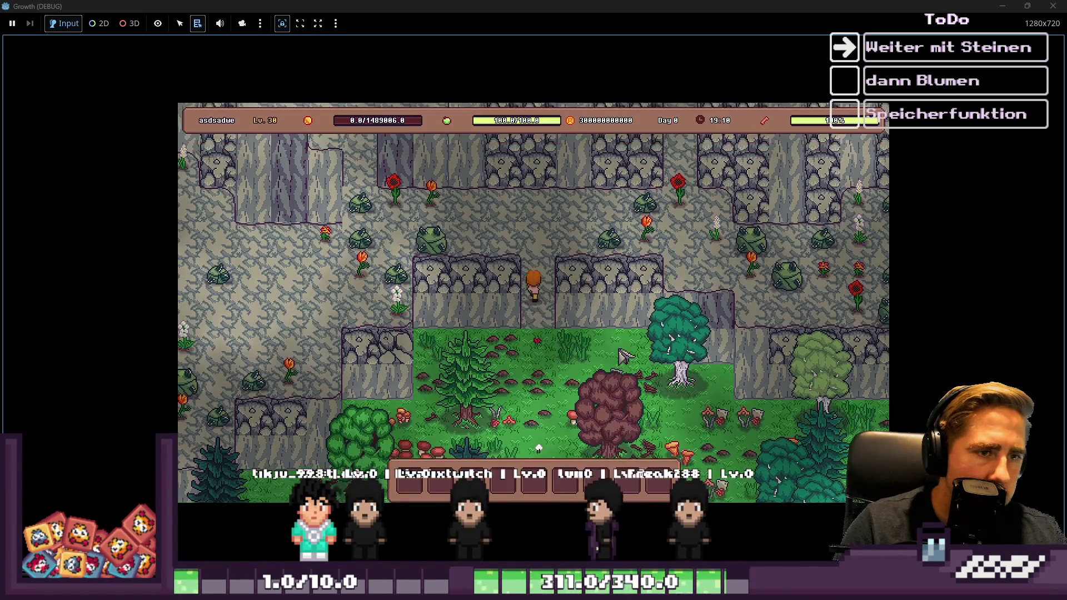
key(a)
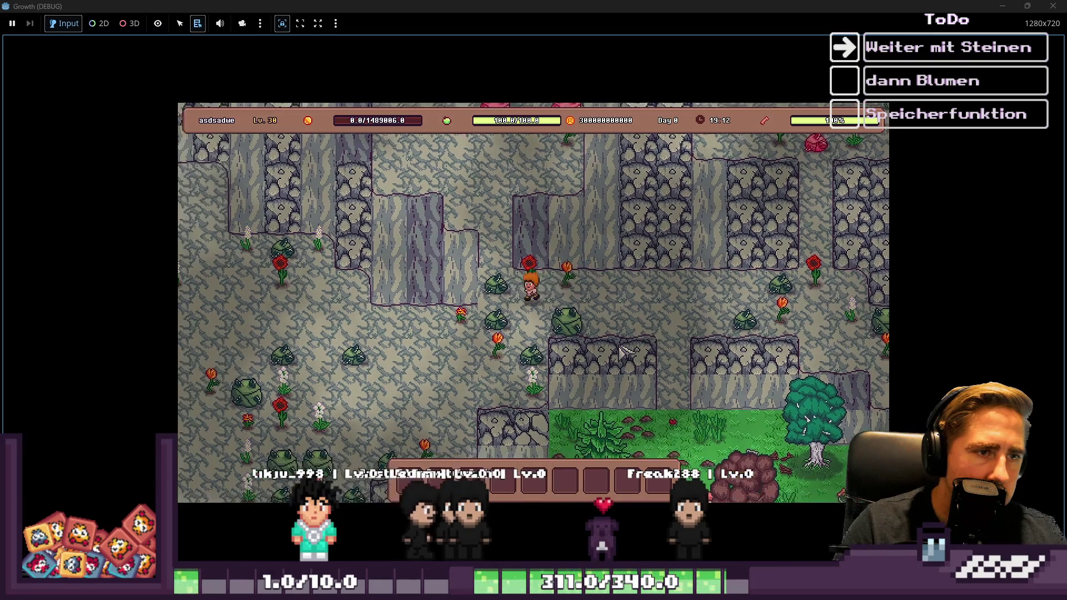
key(s)
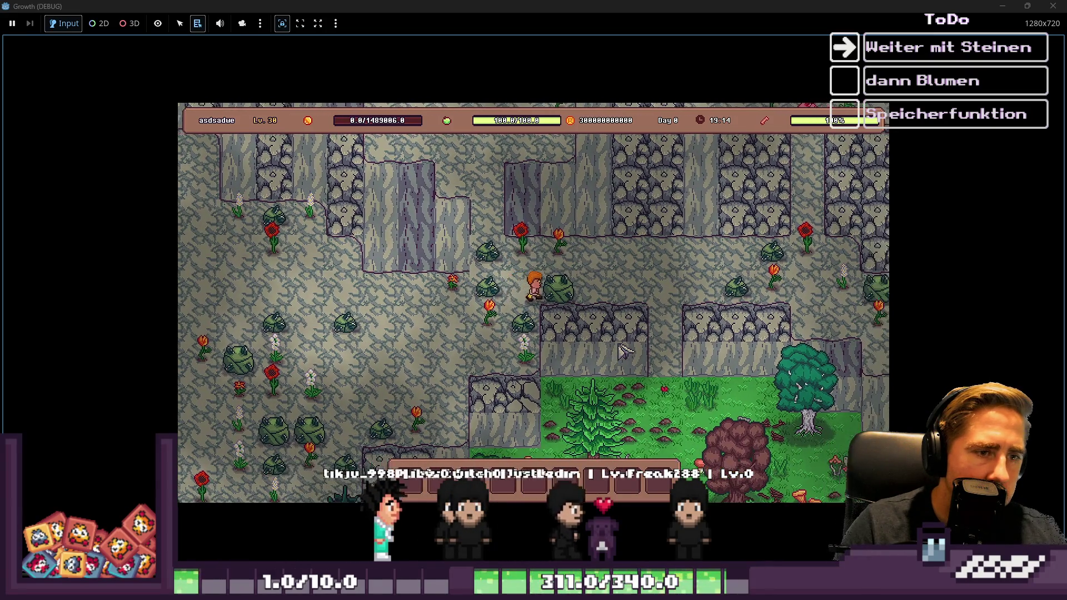
key(d)
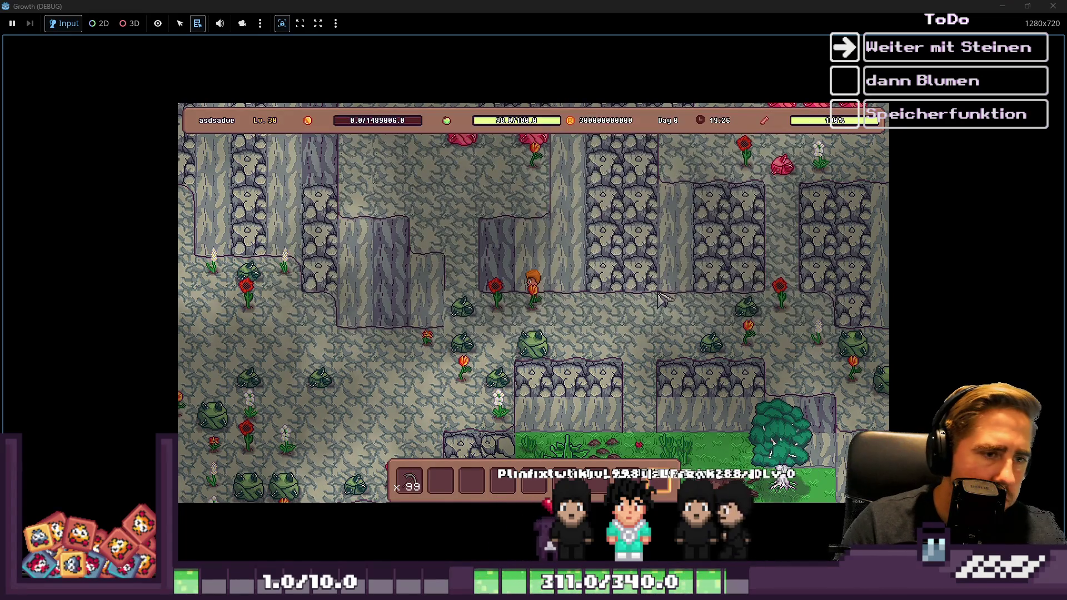
Step: Walk the mountain area collecting two Green Stone, then close the game window
key(s)
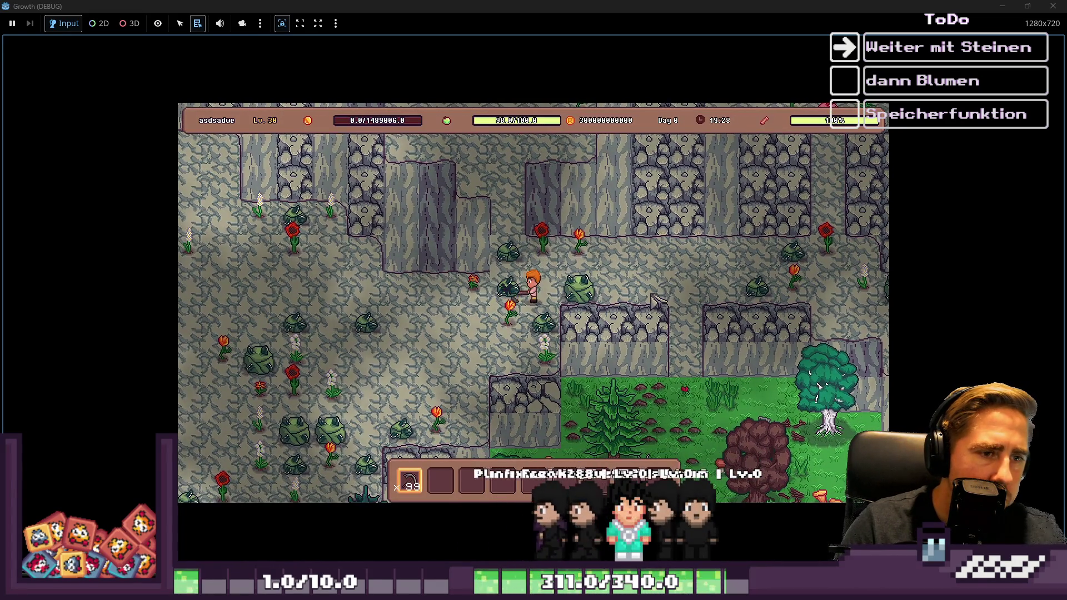
key(a)
key(s)
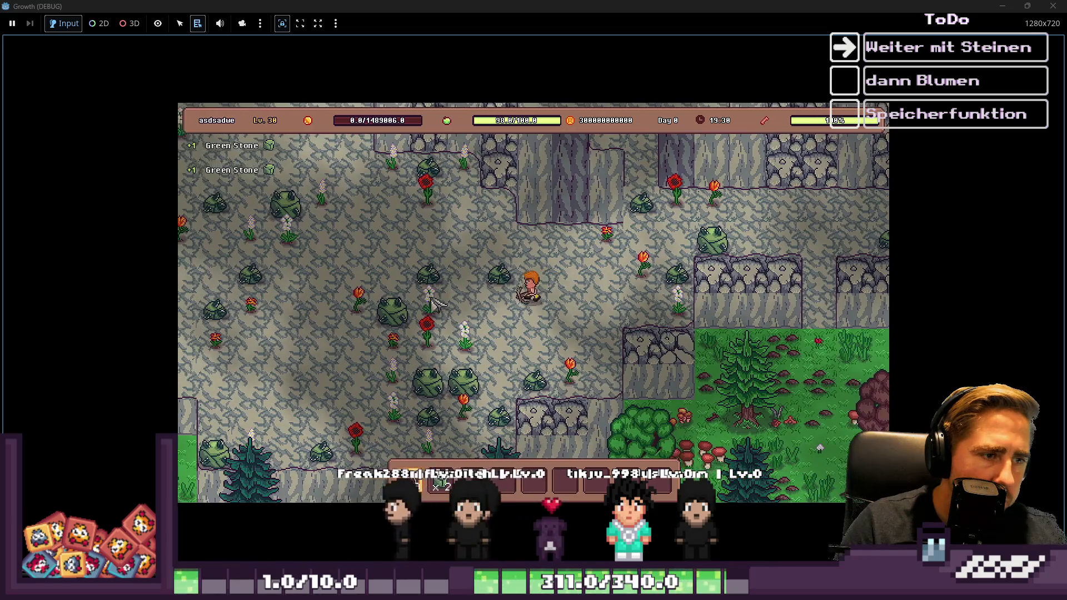
key(w)
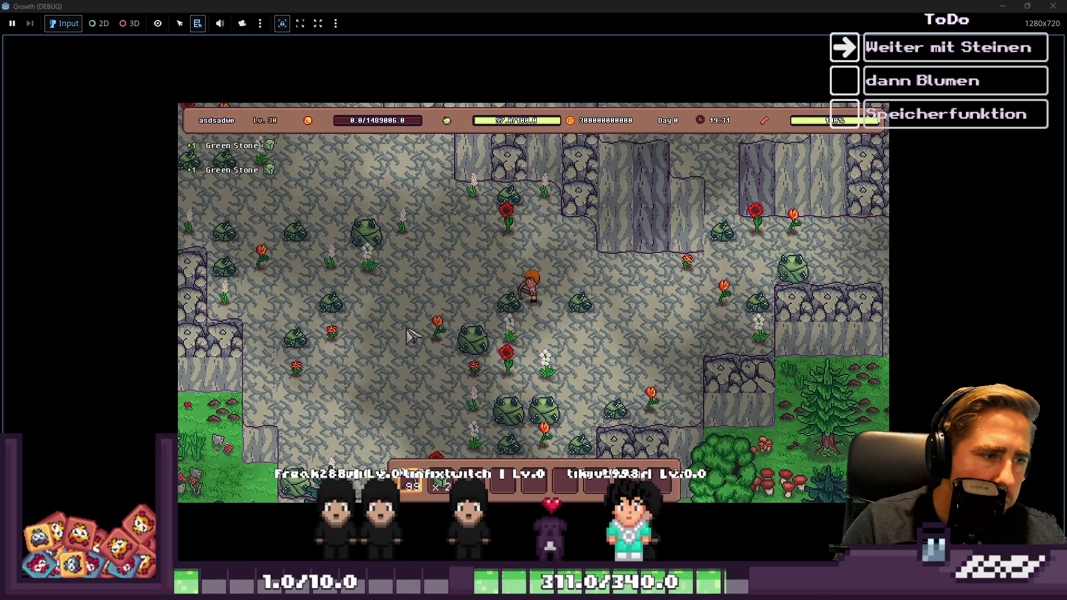
key(a)
key(s)
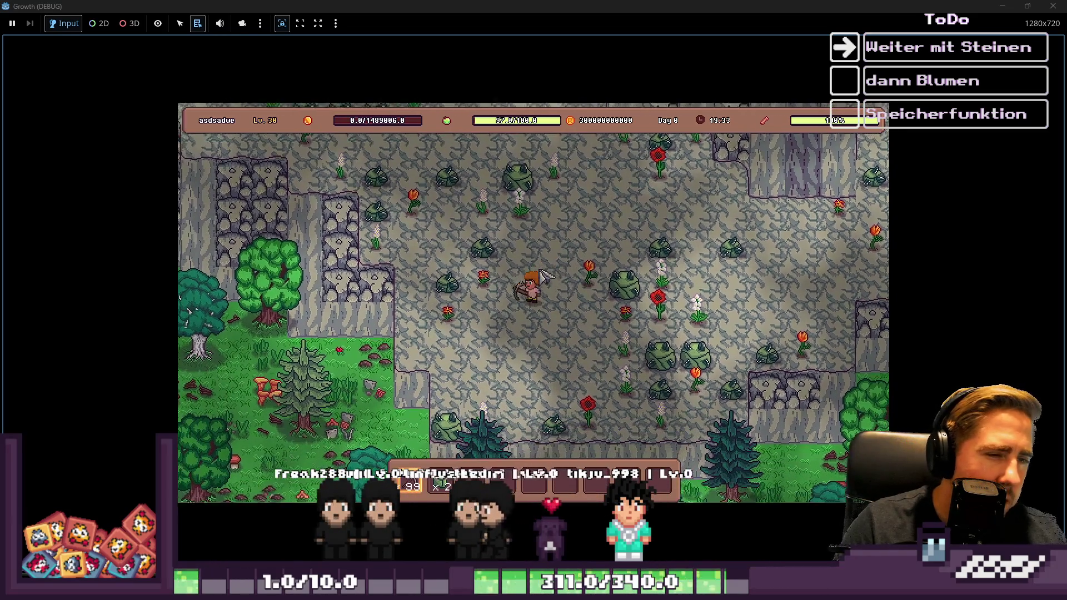
key(a)
key(s)
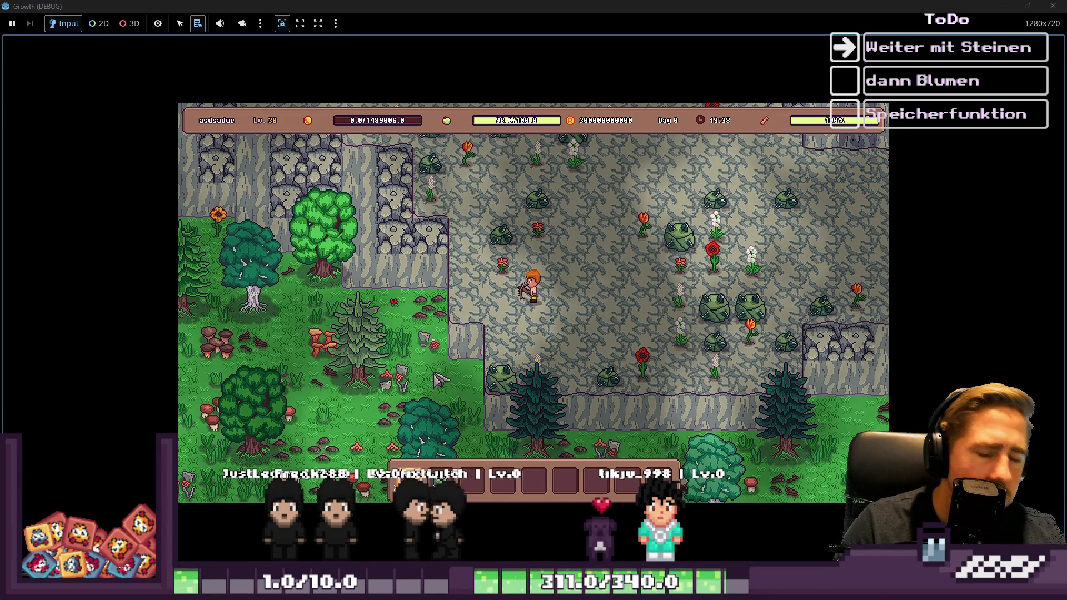
key(w)
key(d)
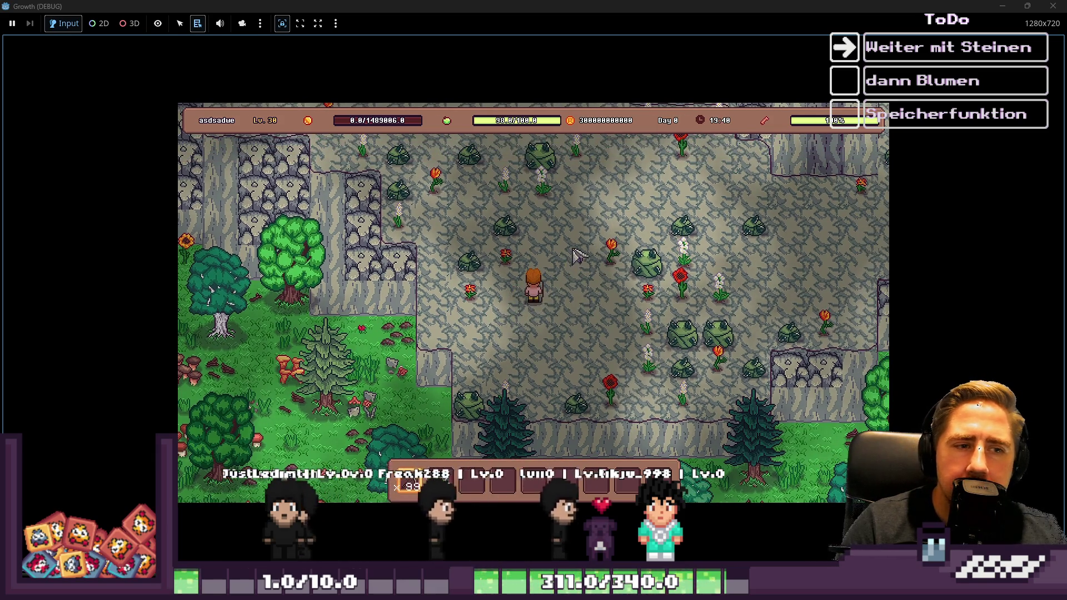
click(1054, 6)
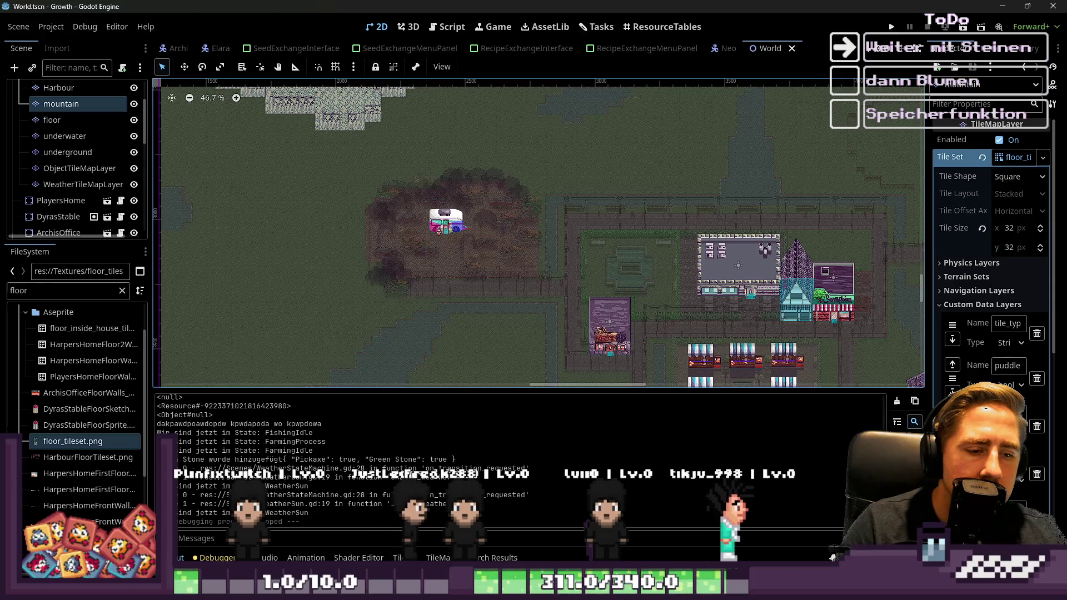
mouse_move(503, 545)
mouse_move(380, 525)
click(630, 531)
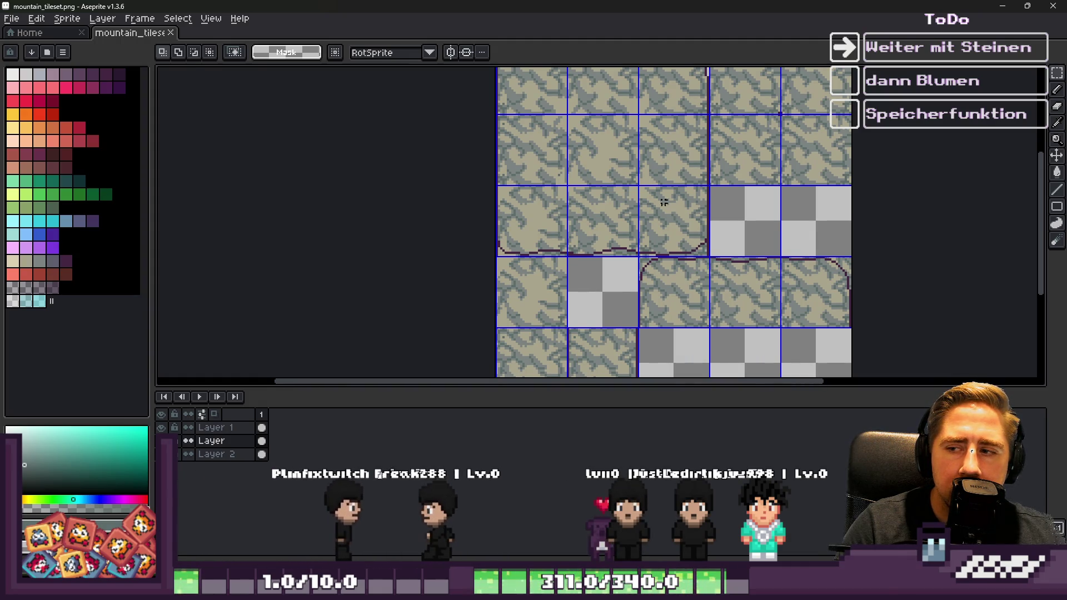
scroll(530, 224, up, 1)
scroll(531, 272, down, 1)
scroll(556, 184, up, 4)
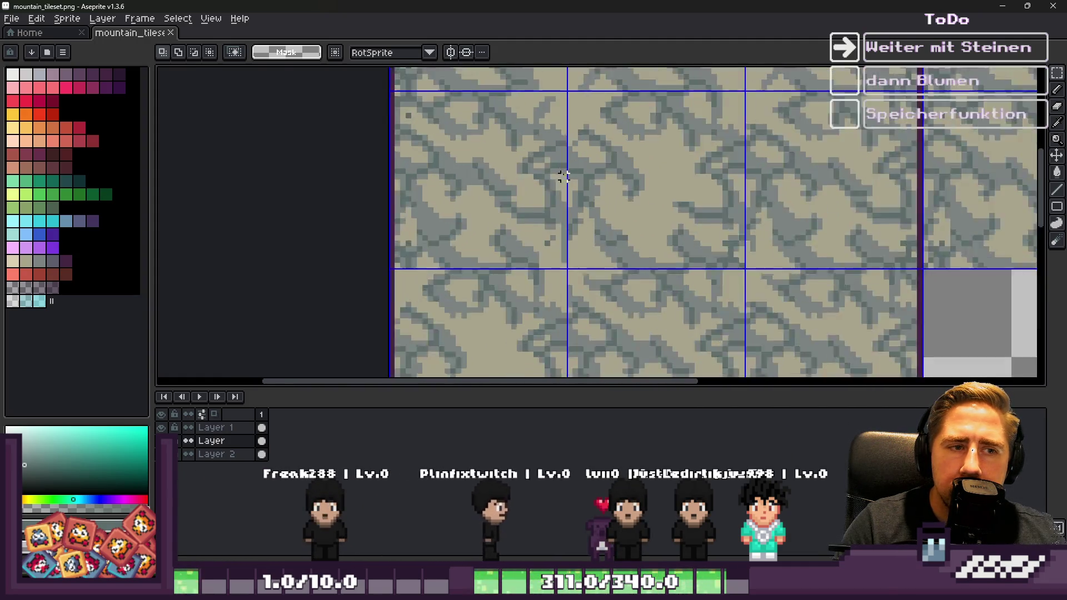
key(alt)
click(528, 195)
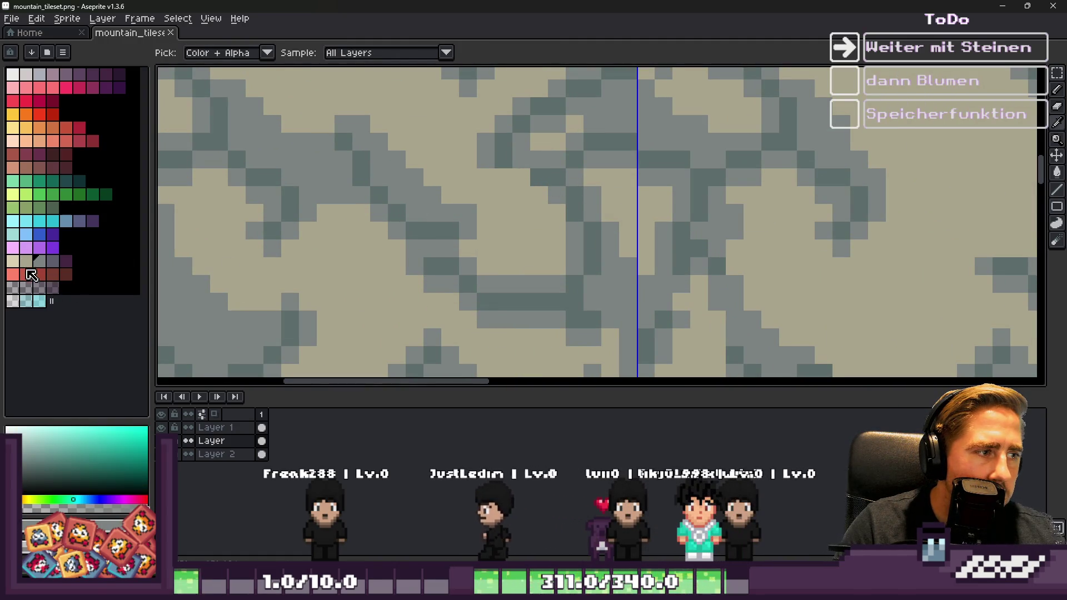
click(39, 261)
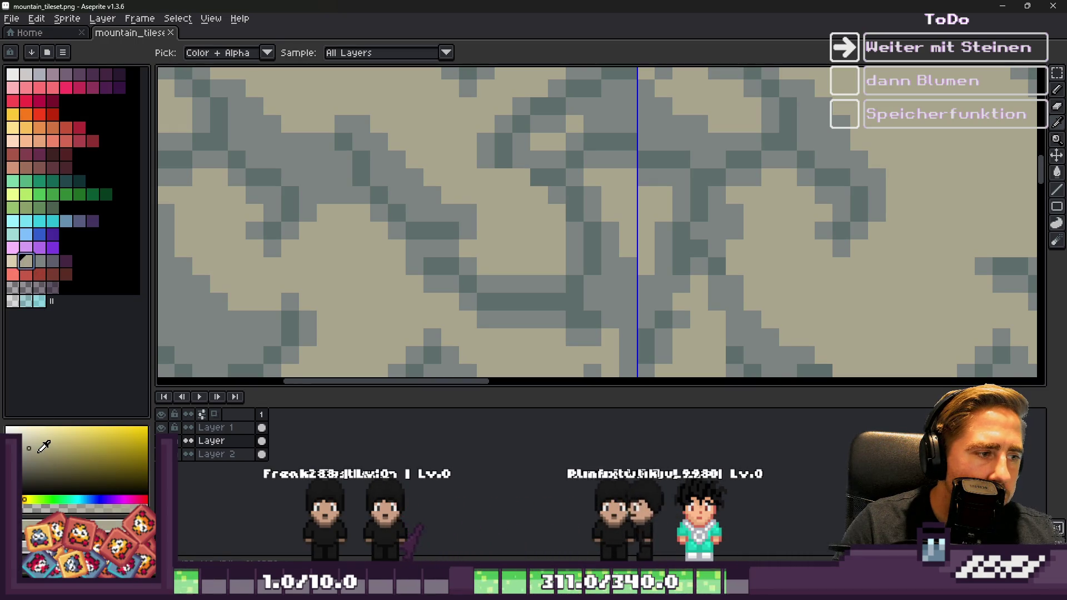
key(g)
click(444, 248)
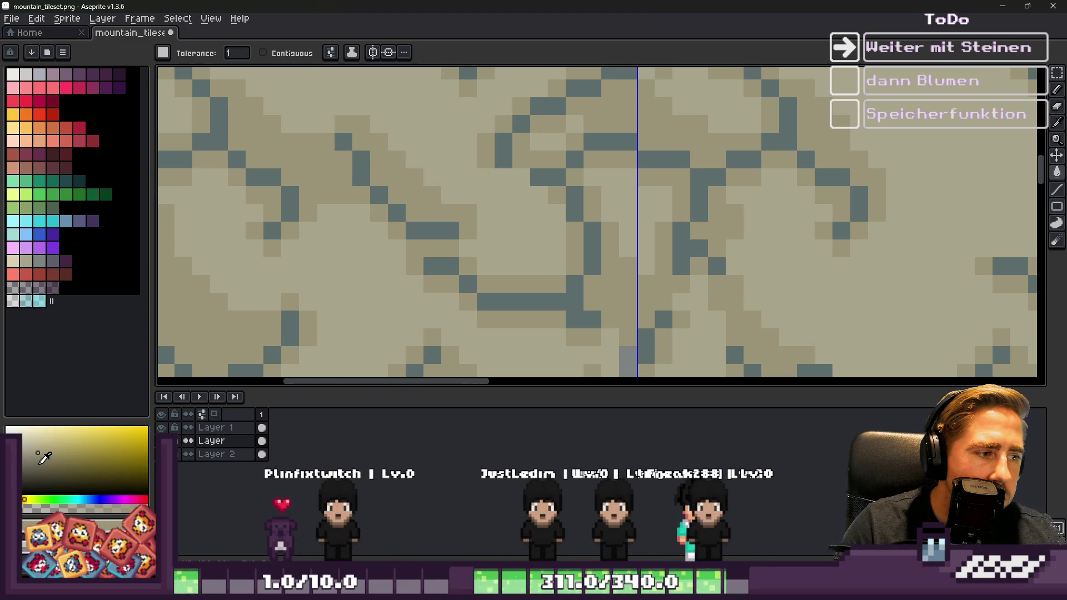
scroll(593, 239, down, 4)
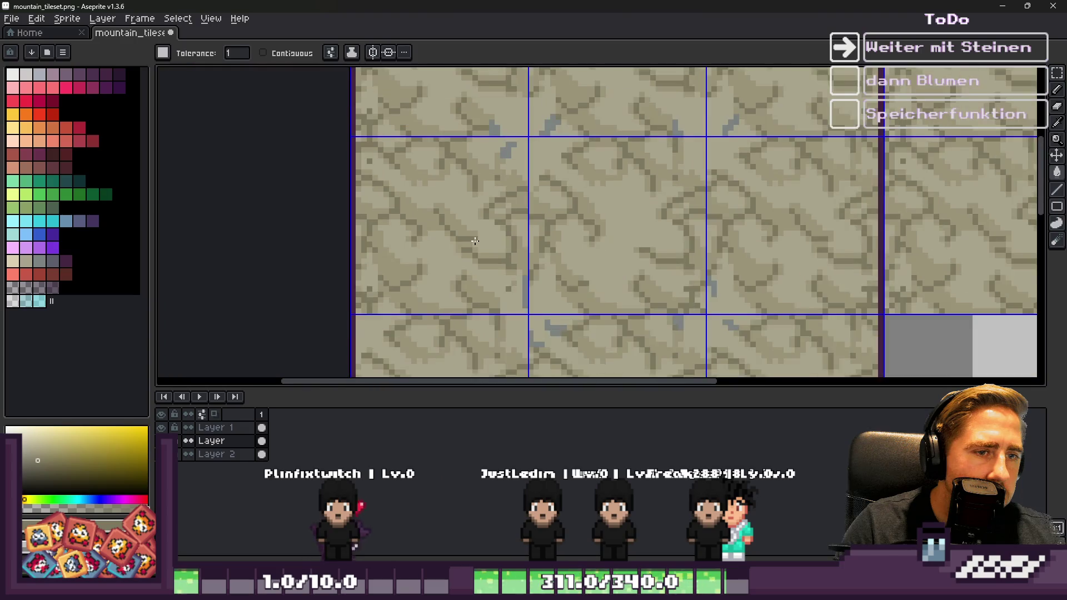
key(v)
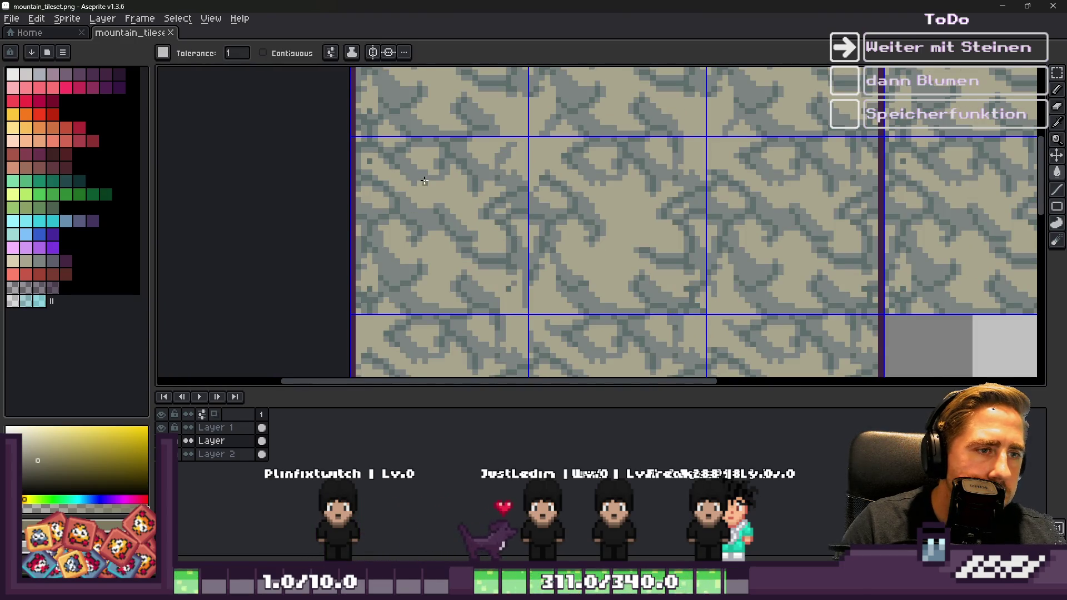
scroll(489, 206, up, 3)
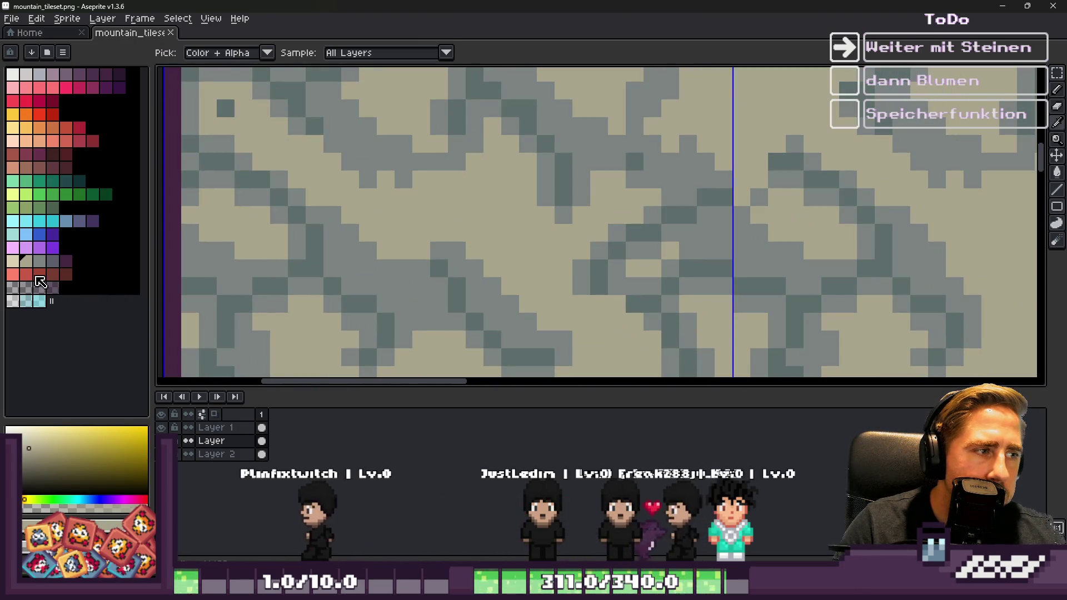
Step: Fill the beige background and remaining beige spots with a palette grey, then save
click(39, 261)
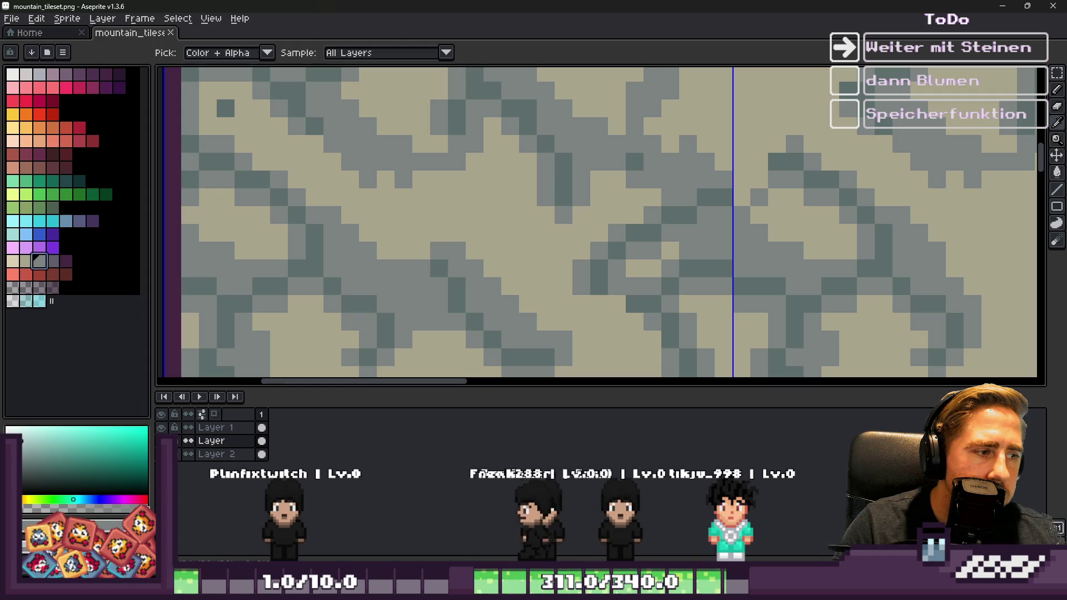
key(g)
click(490, 210)
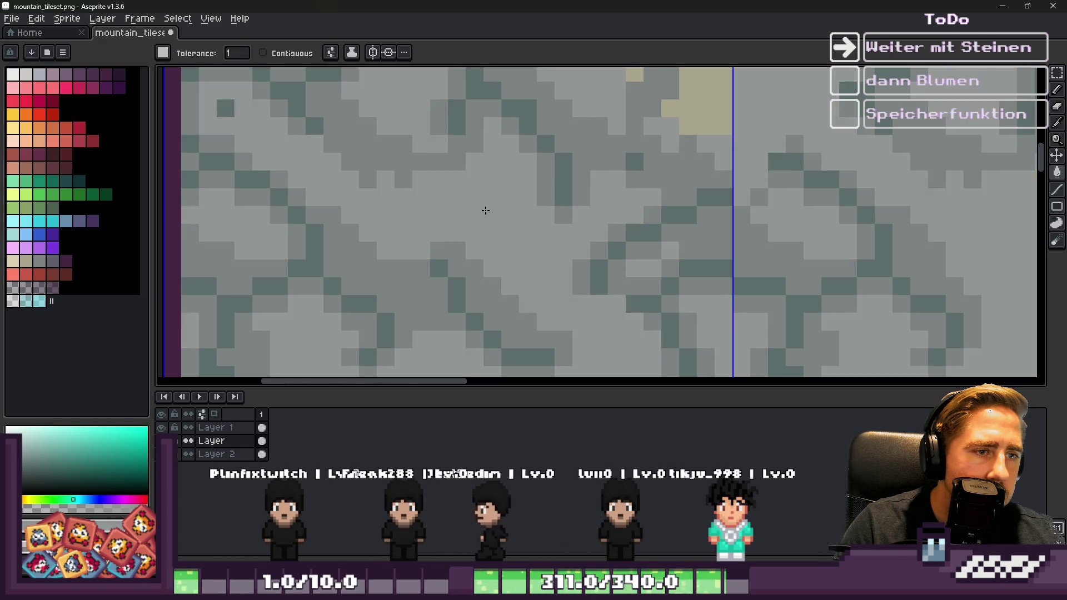
scroll(490, 210, down, 2)
scroll(490, 210, up, 2)
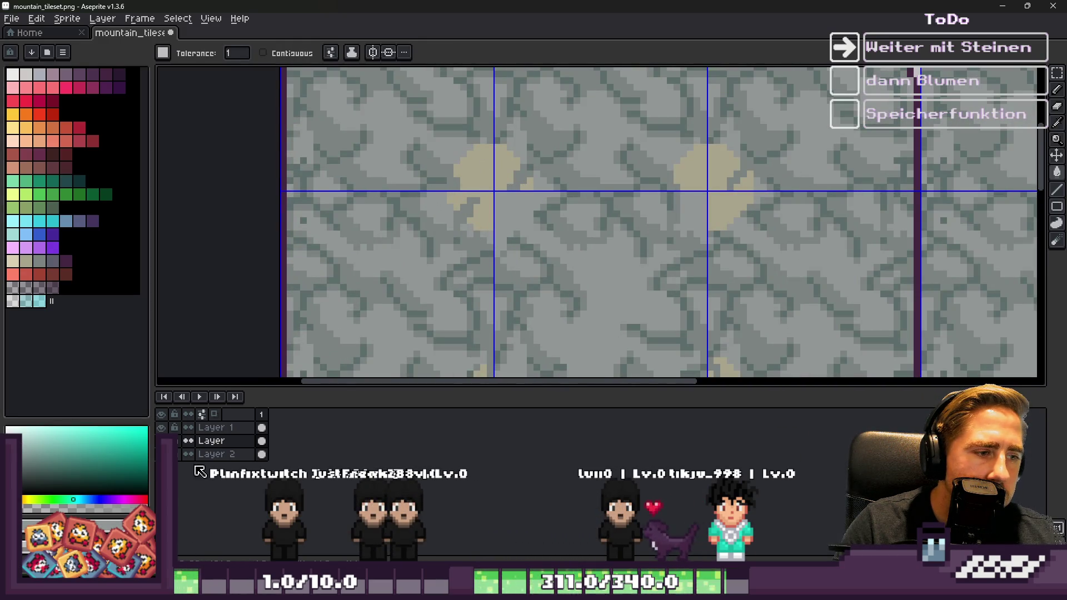
click(509, 183)
scroll(482, 236, down, 2)
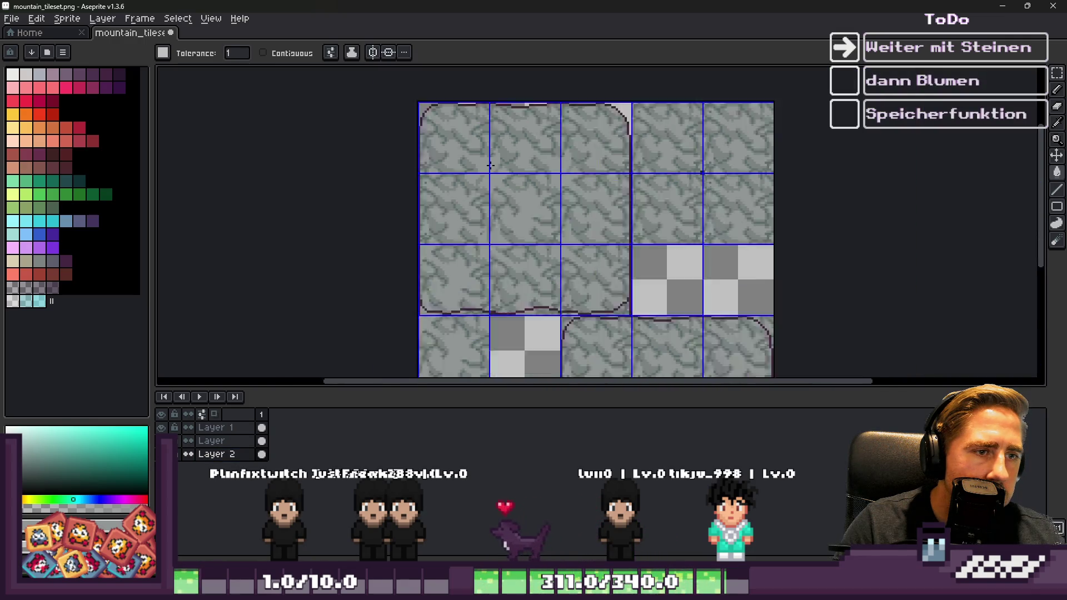
key(ctrl+s)
Step: Eyedrop a grey from the texture and fill a grey patch to lighten it
scroll(543, 103, up, 3)
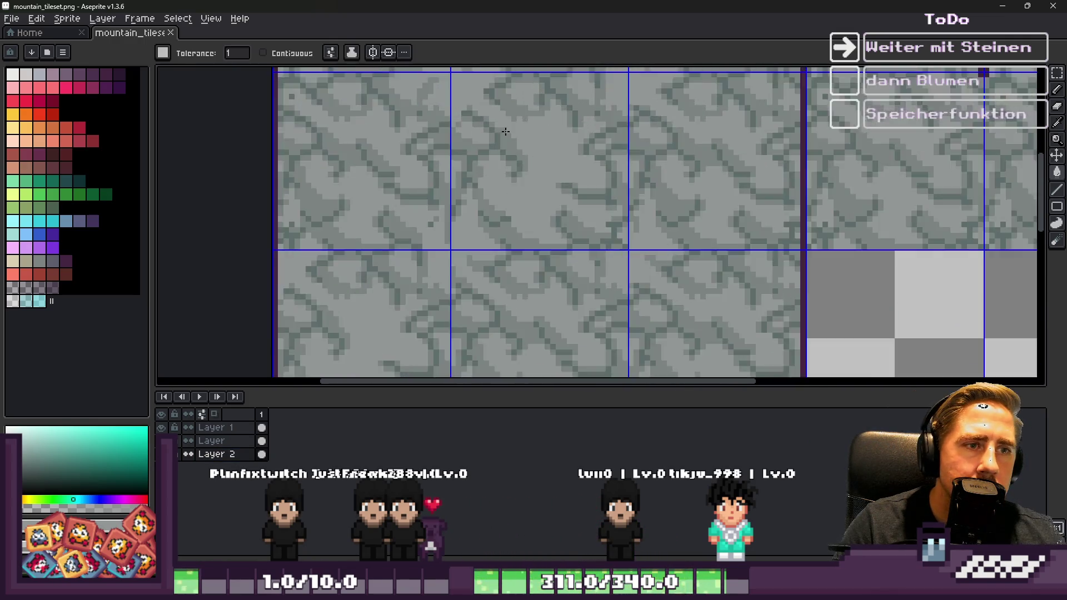
key(i)
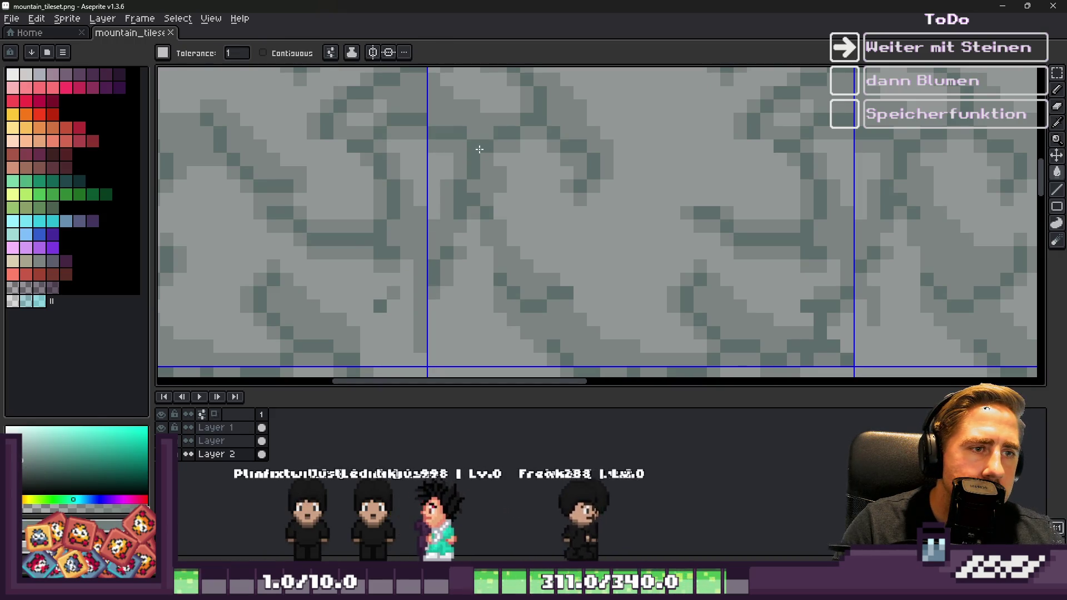
scroll(480, 156, down, 1)
scroll(489, 178, up, 2)
click(427, 226)
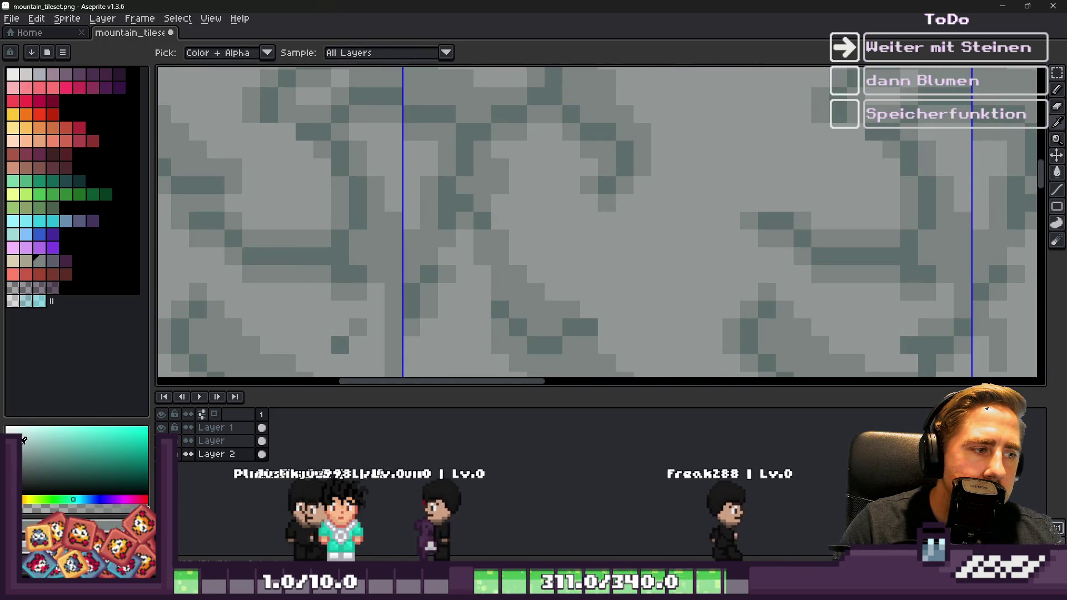
key(g)
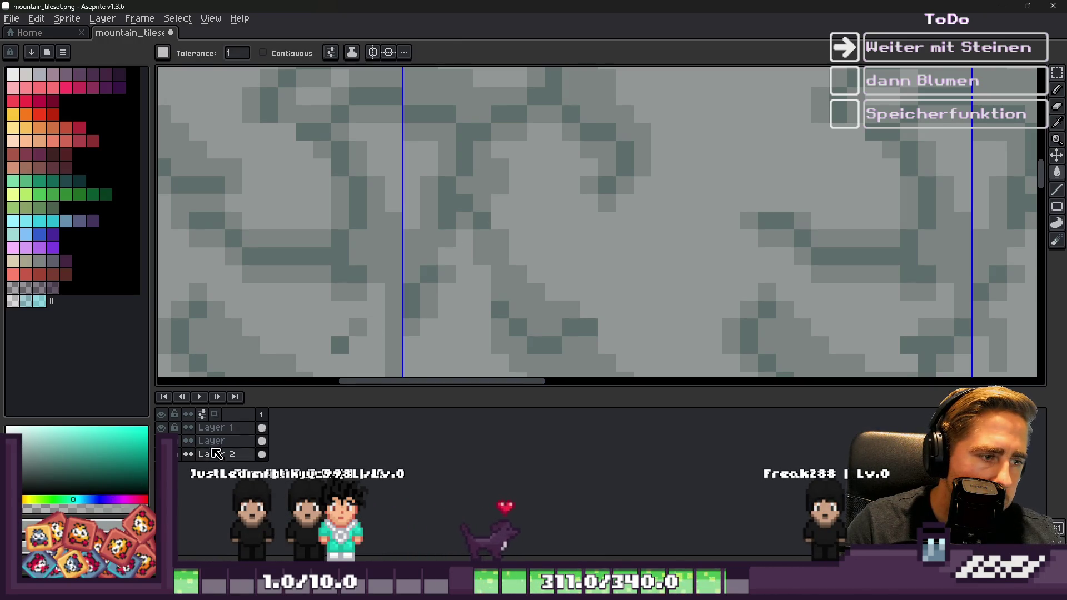
scroll(489, 199, down, 1)
scroll(440, 208, up, 1)
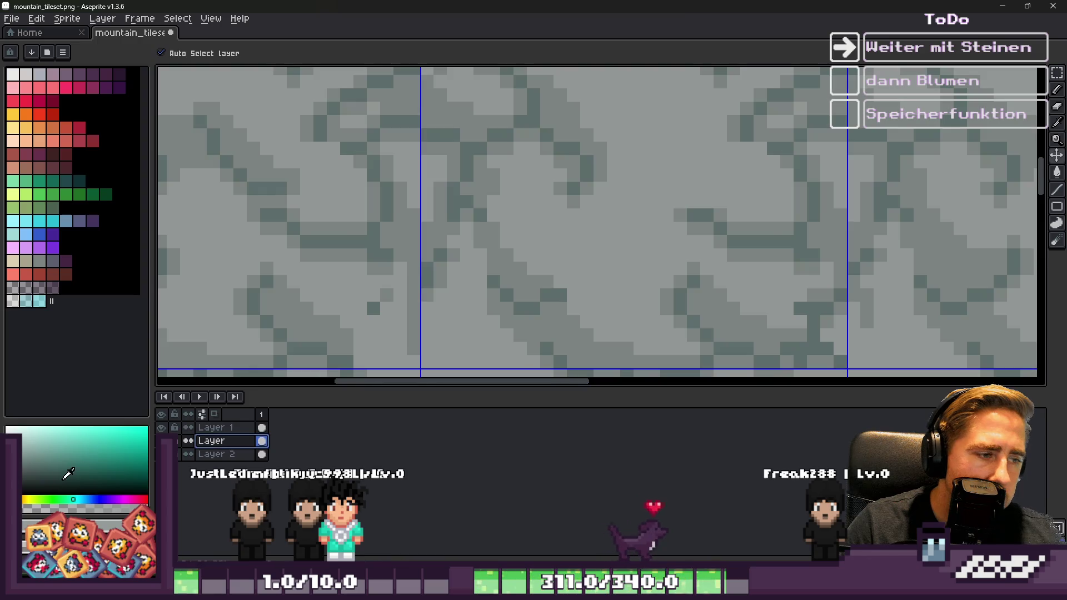
scroll(427, 209, up, 1)
key(i)
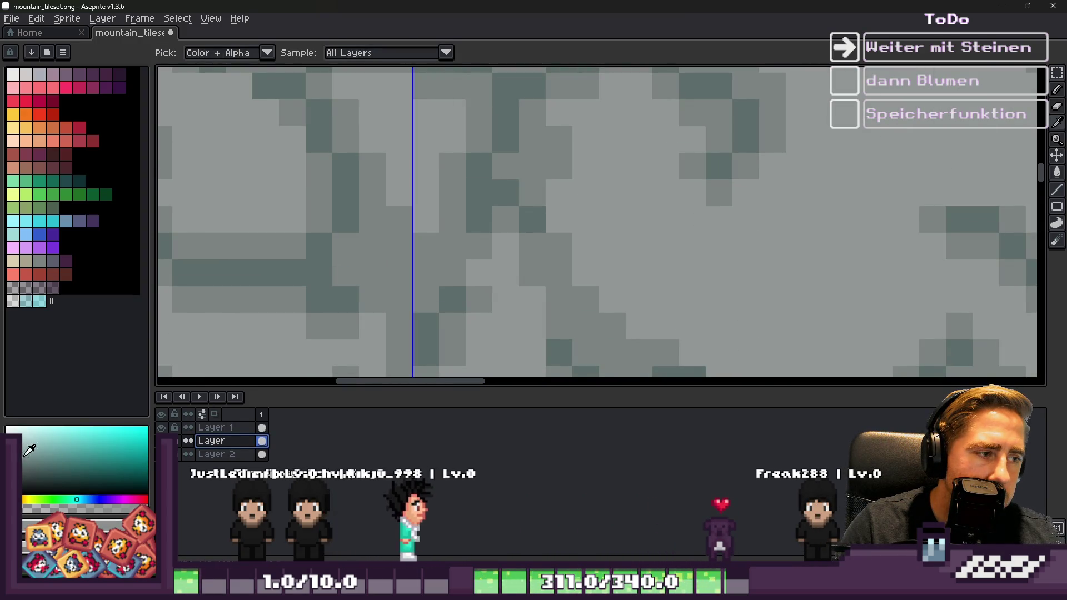
key(g)
click(520, 176)
Step: Sample a lighter grey, lighten the darker streaks with it, save, and return to Godot
scroll(520, 176, down, 4)
scroll(495, 183, up, 3)
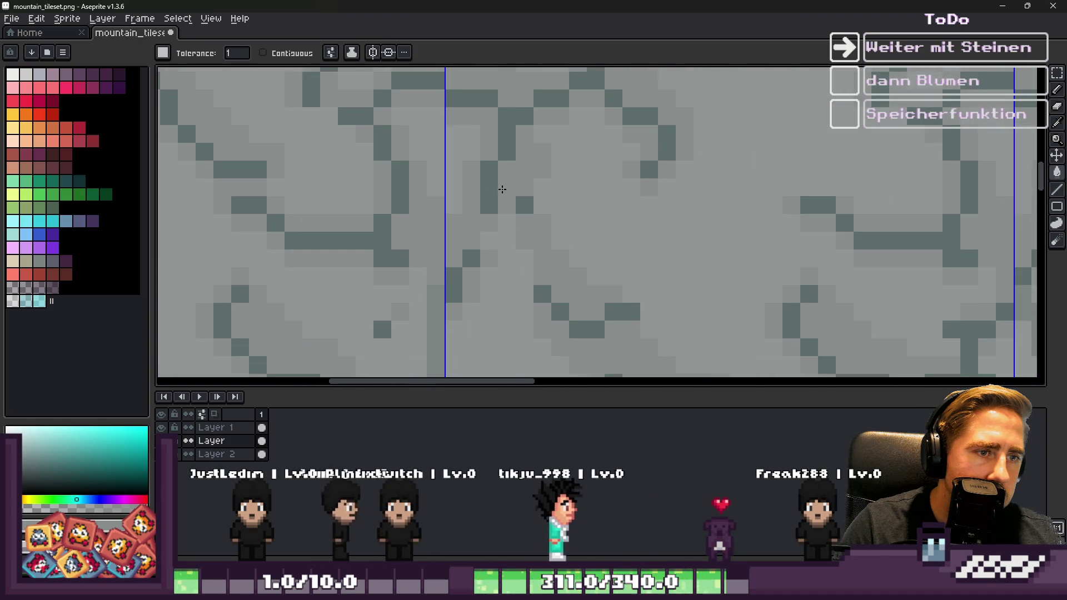
key(v)
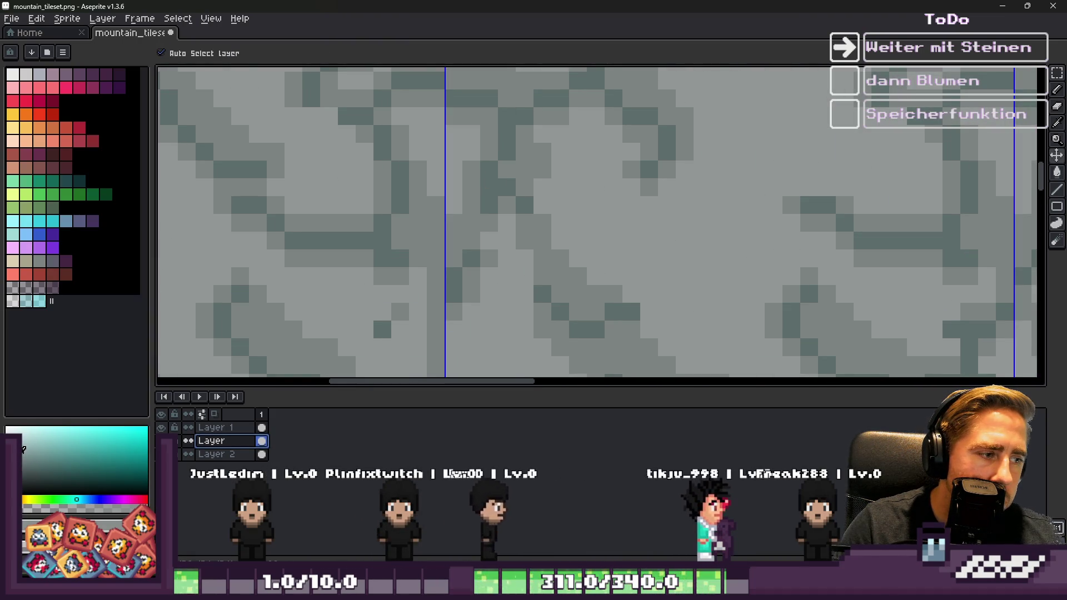
key(g)
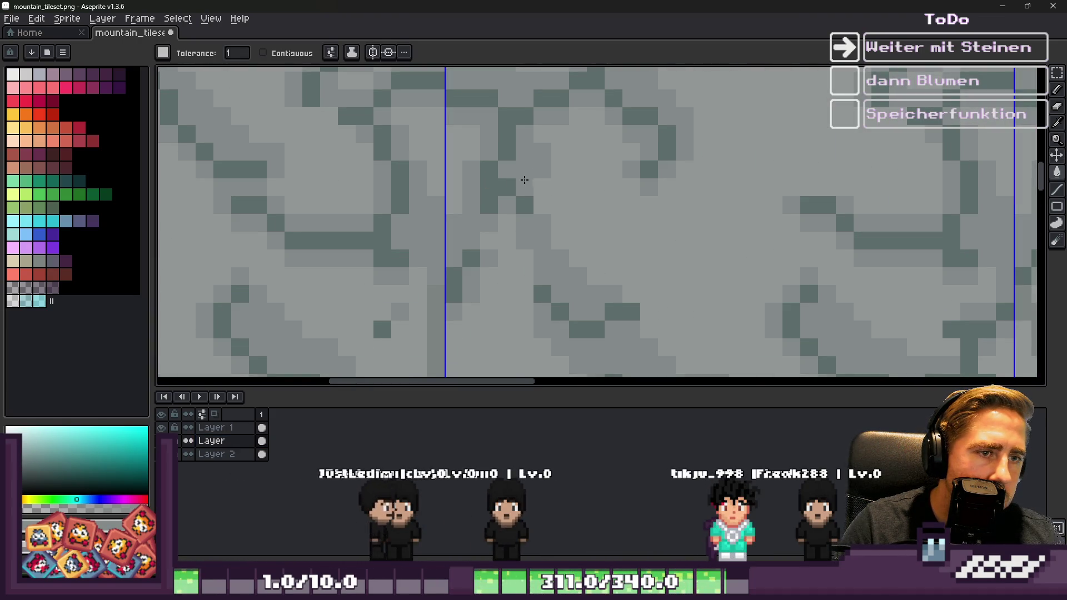
key(i)
click(513, 119)
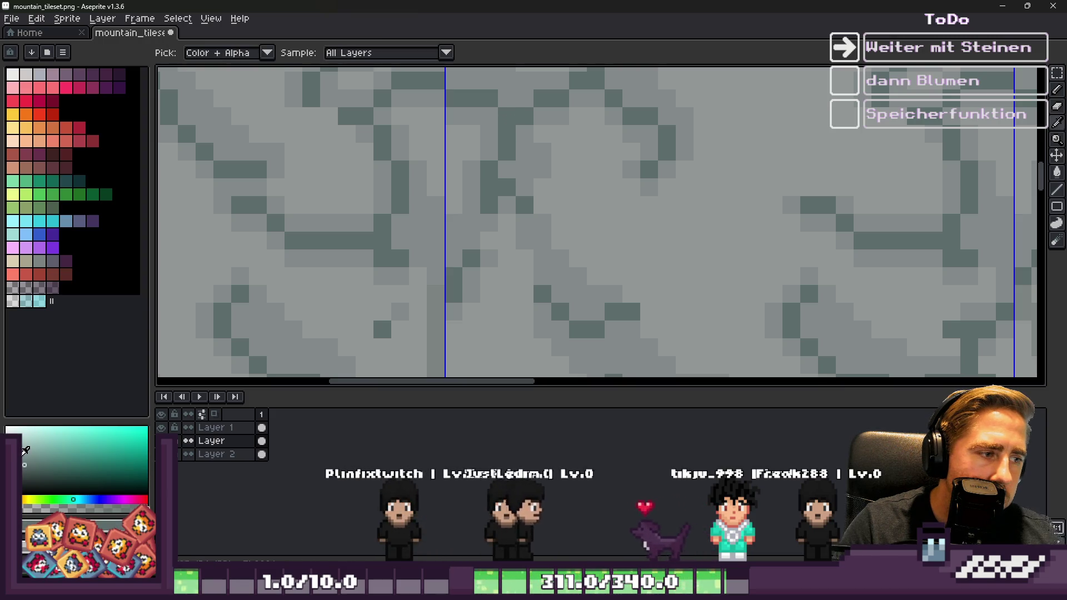
key(g)
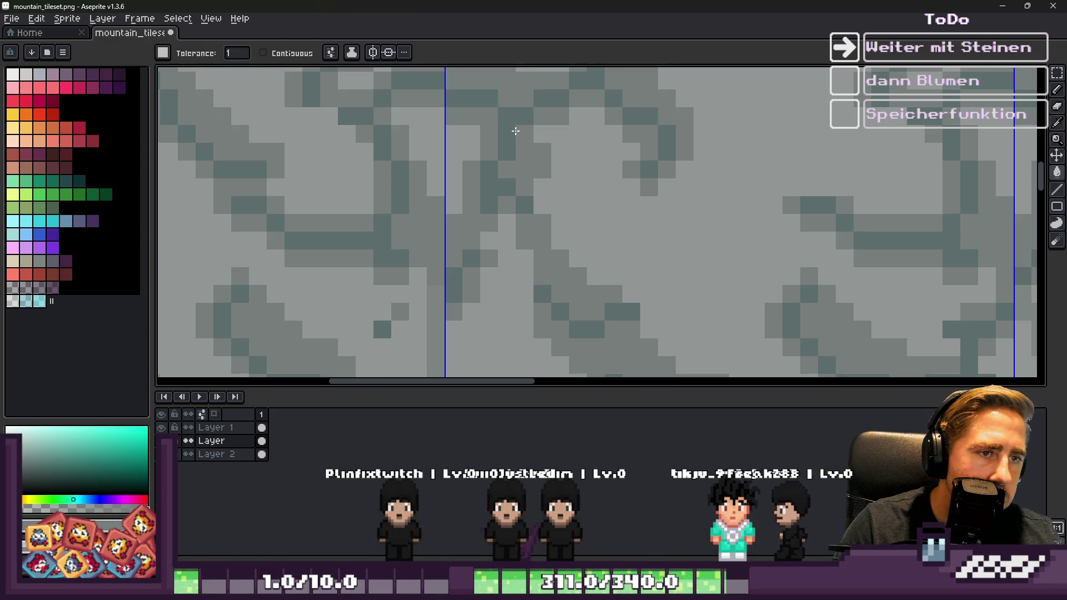
click(511, 130)
scroll(510, 130, down, 5)
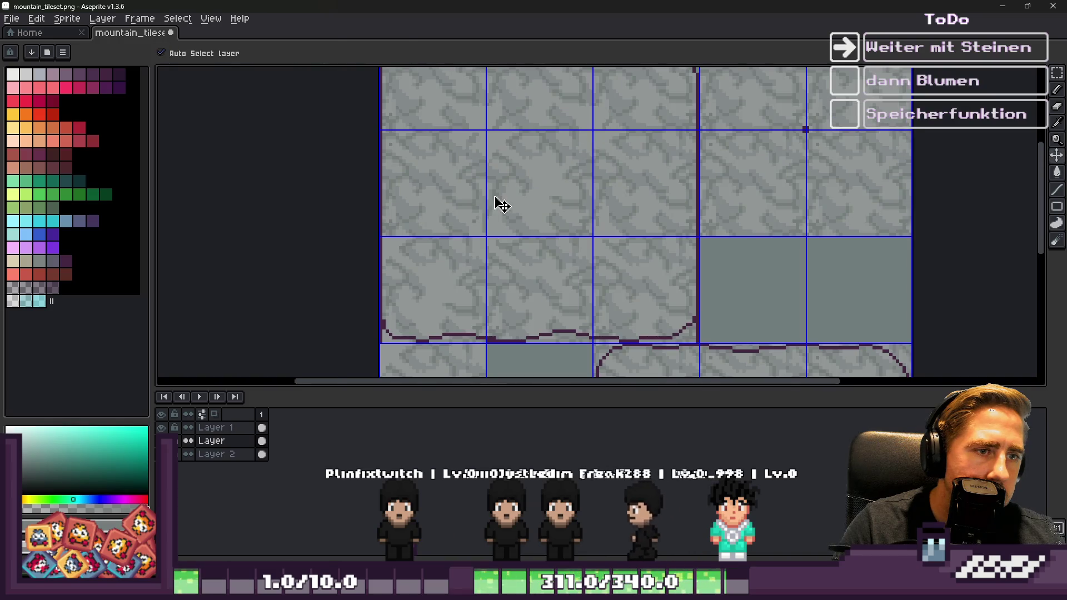
key(ctrl+s)
key(alt+Tab)
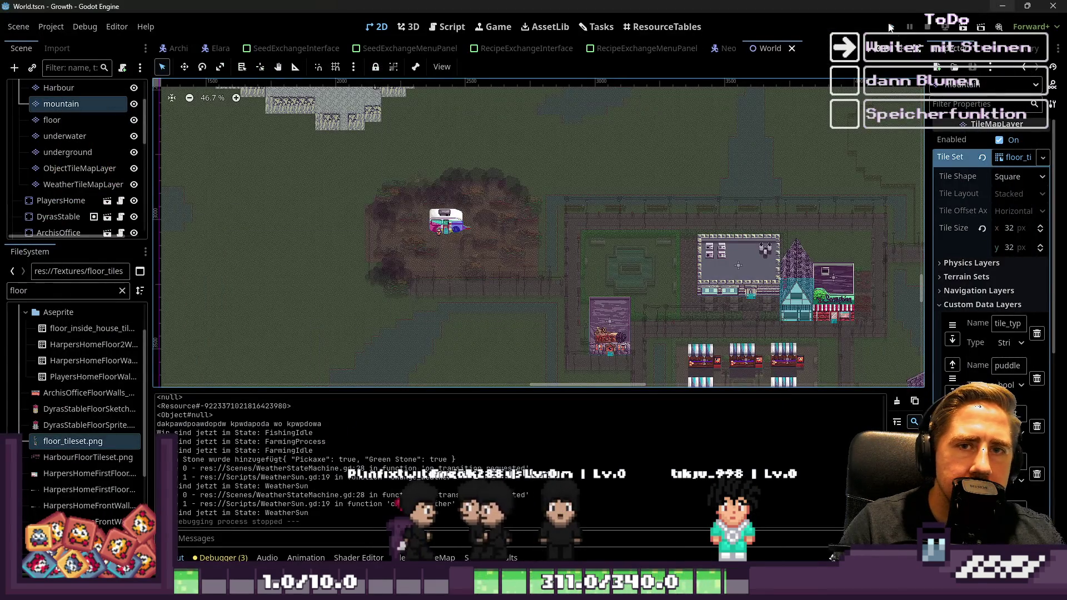
Step: Launch the game, start a new game, and walk the character up and left
click(891, 27)
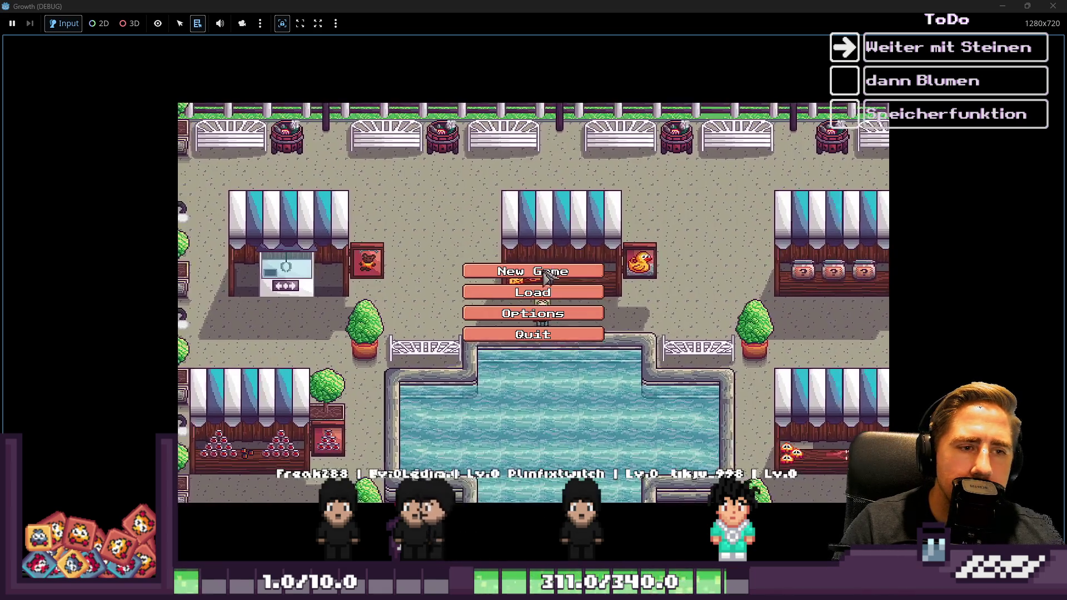
click(529, 269)
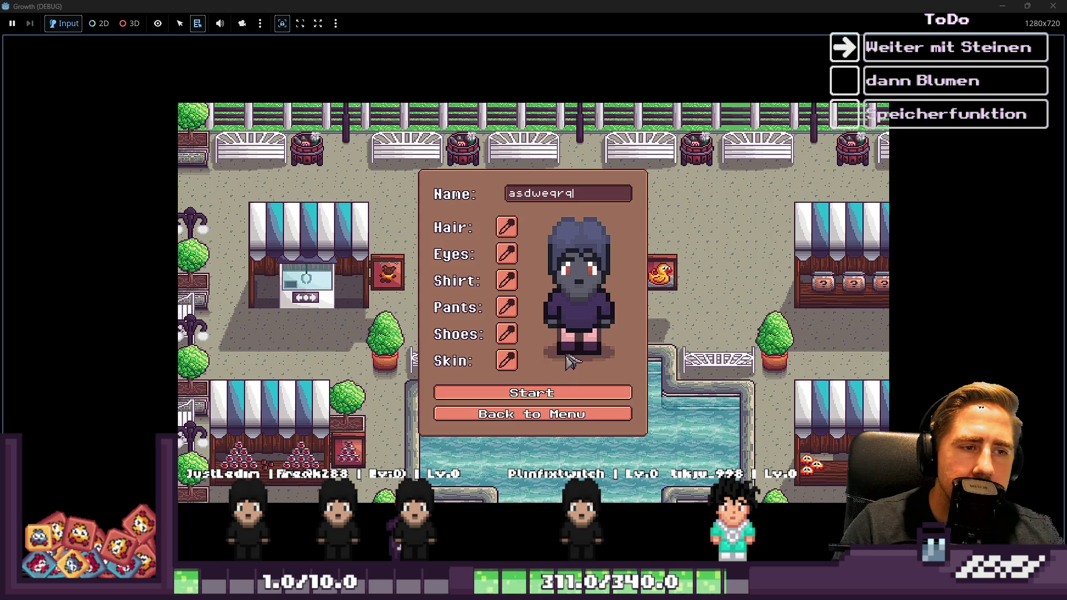
key(w)
key(a)
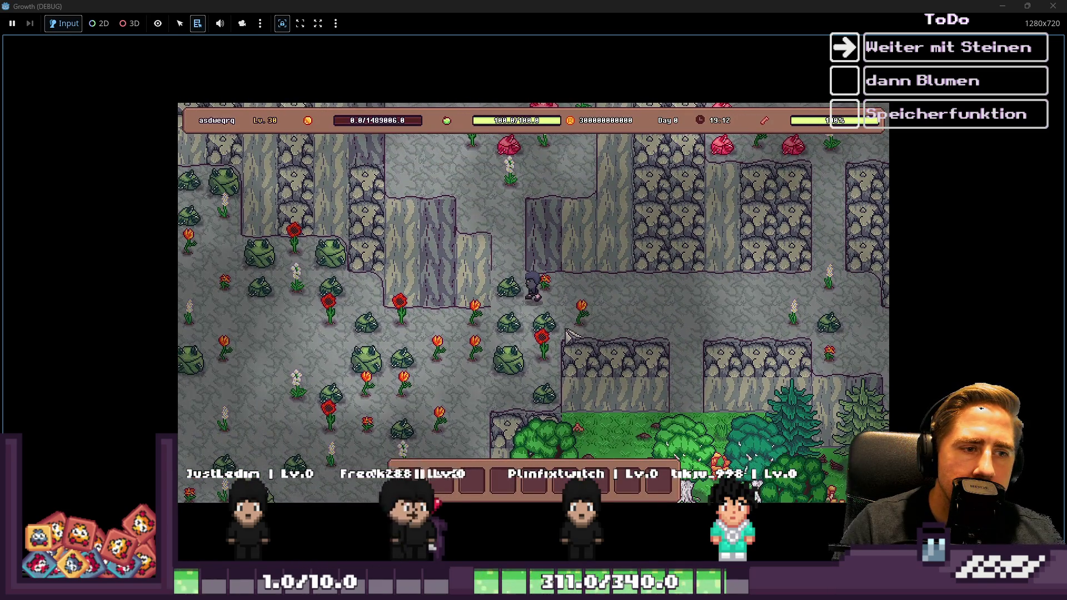
Step: Walk right through the grey rock cave past the orange flower, then close the game
key(d)
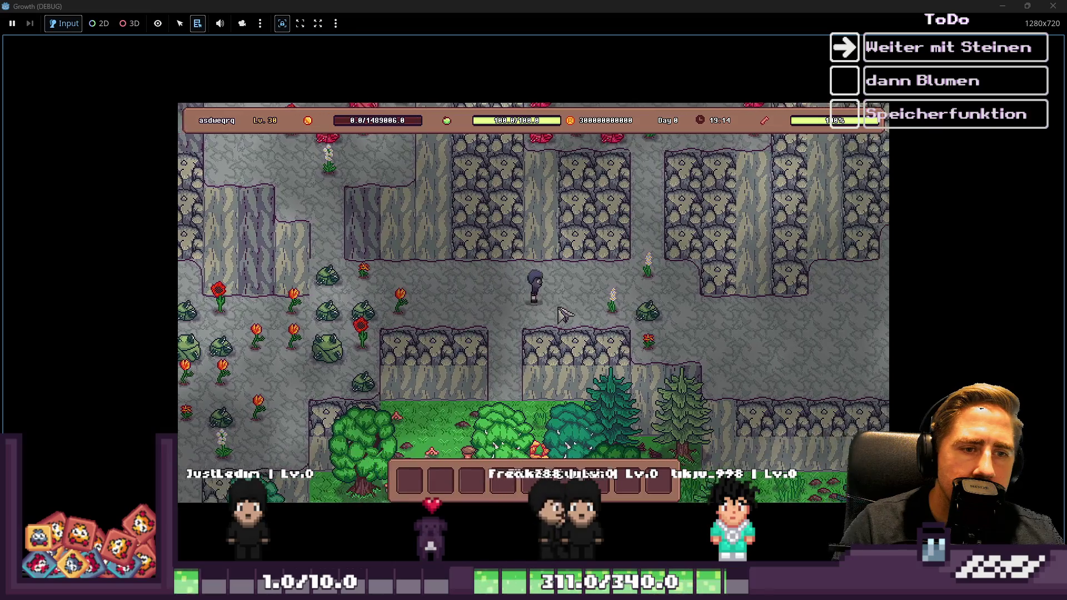
key(d)
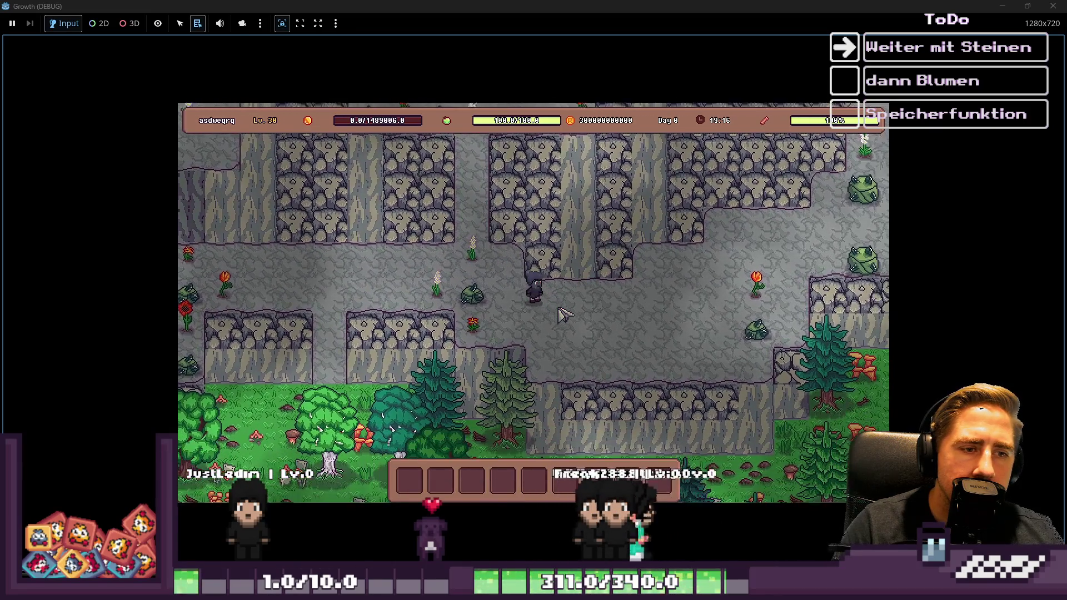
key(d)
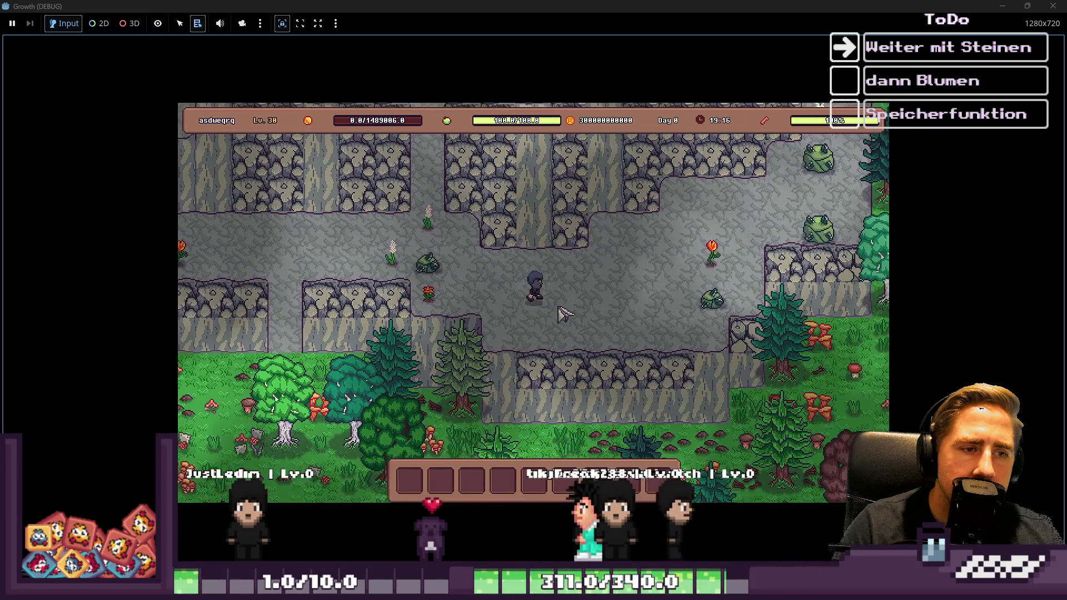
key(d)
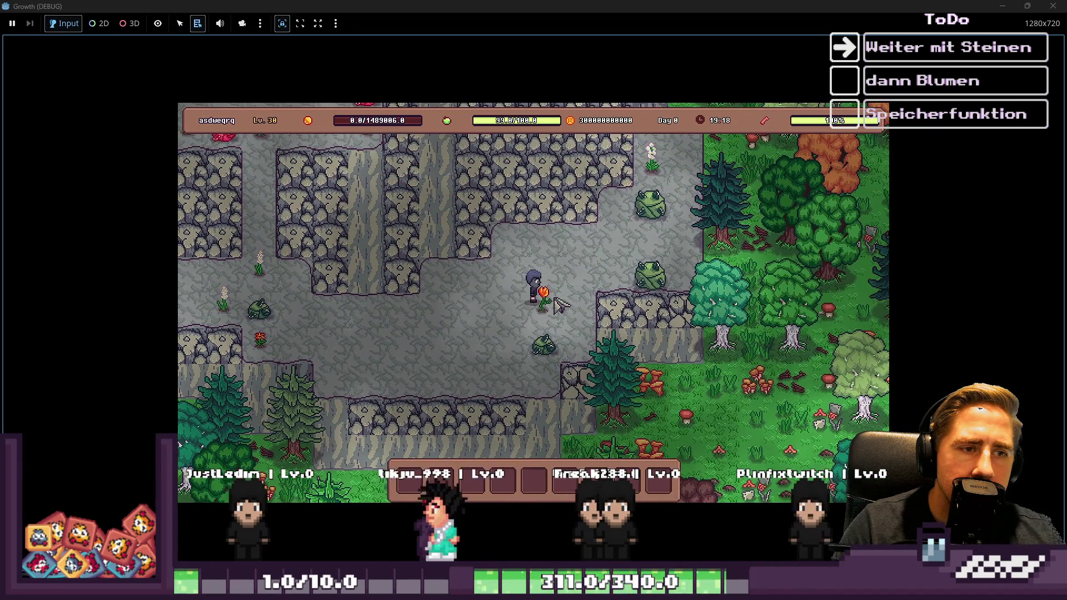
key(w)
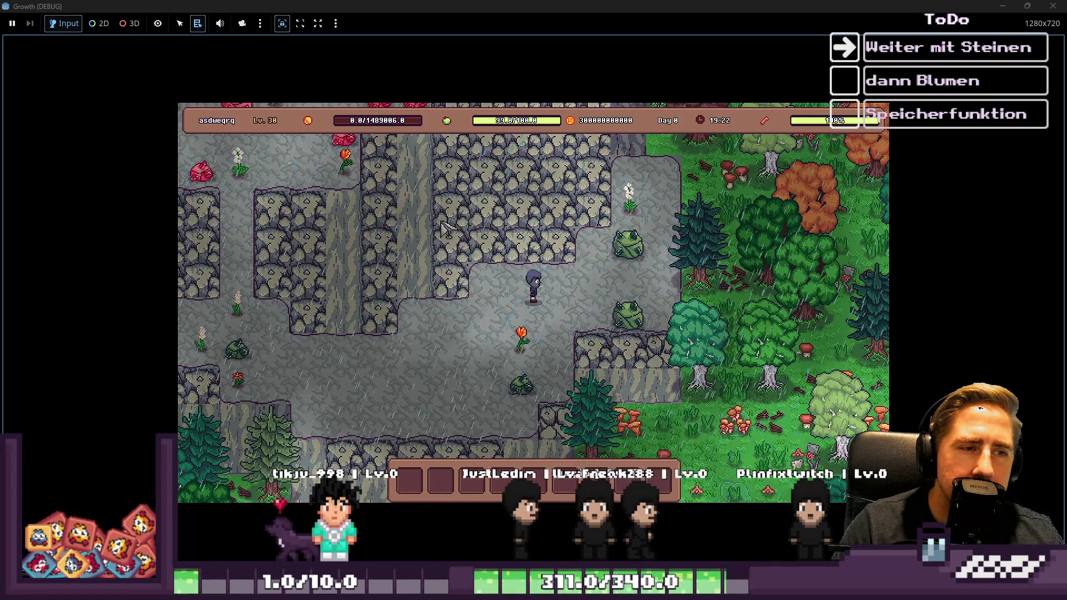
click(1051, 5)
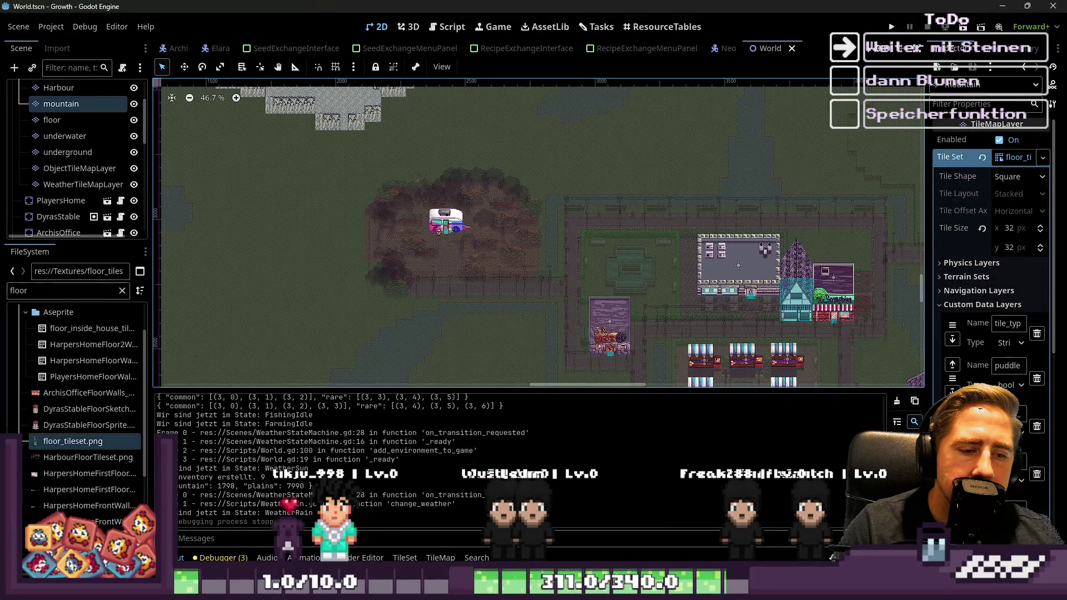
Step: Revert the grey stone to tan, sample the beige, save the tileset, and return to Godot
click(656, 528)
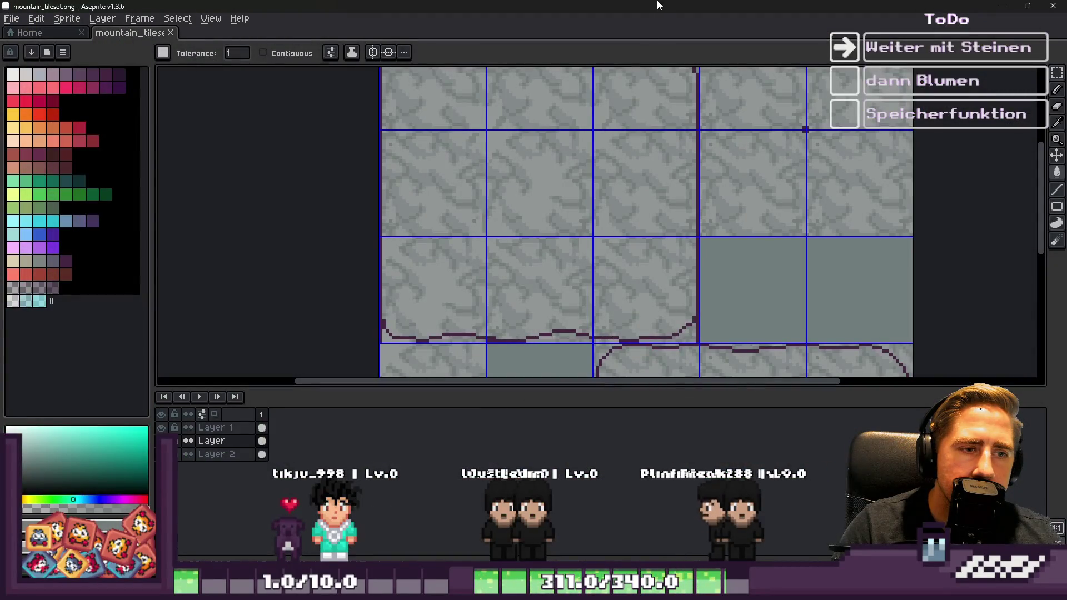
key(ctrl+z)
key(ctrl+z)
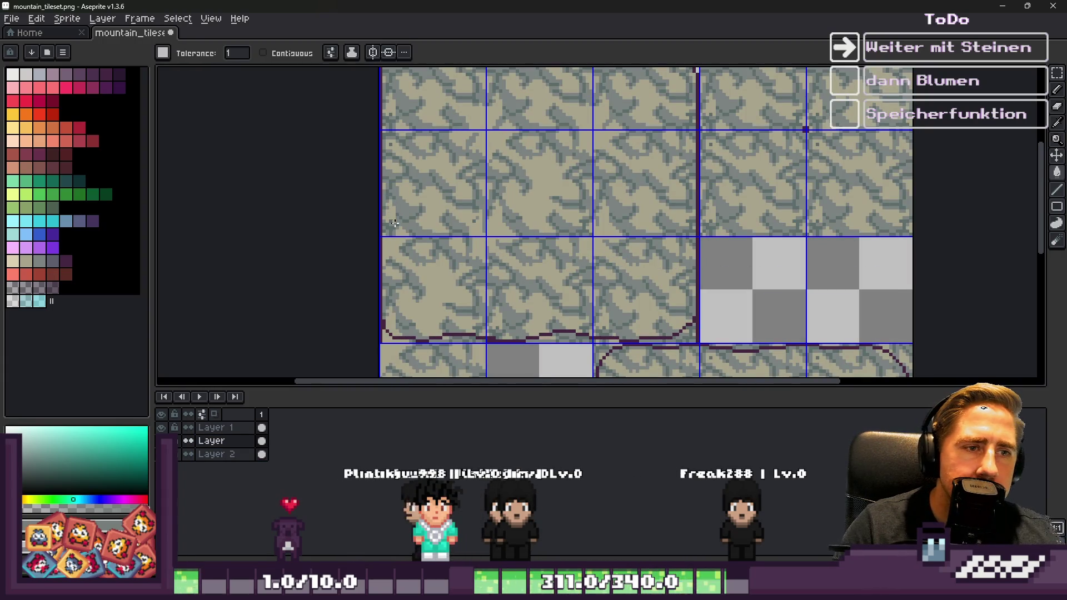
scroll(545, 187, up, 3)
scroll(545, 187, up, 1)
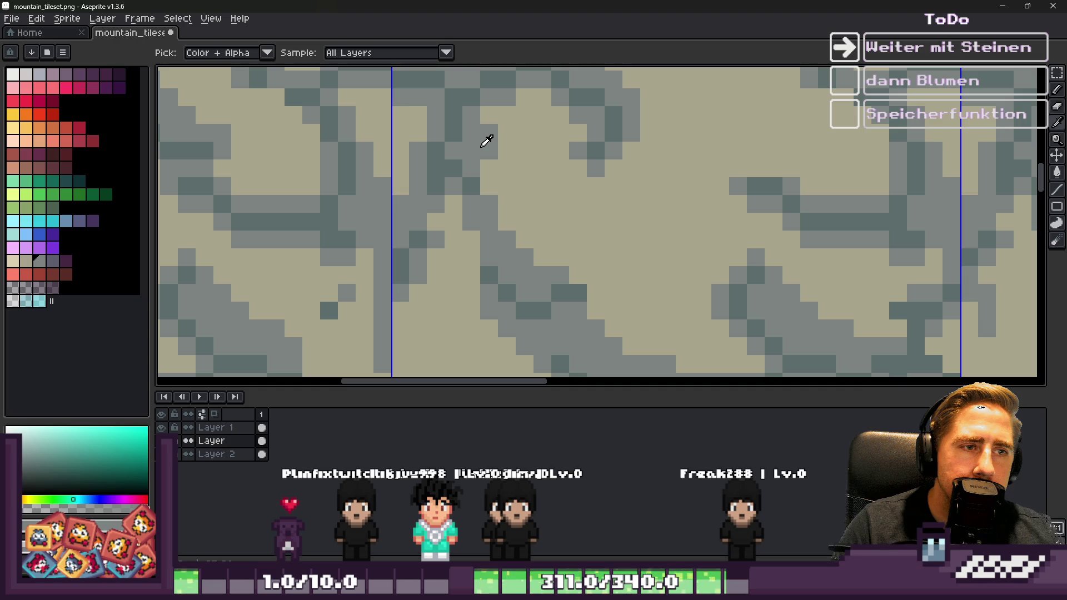
click(526, 162)
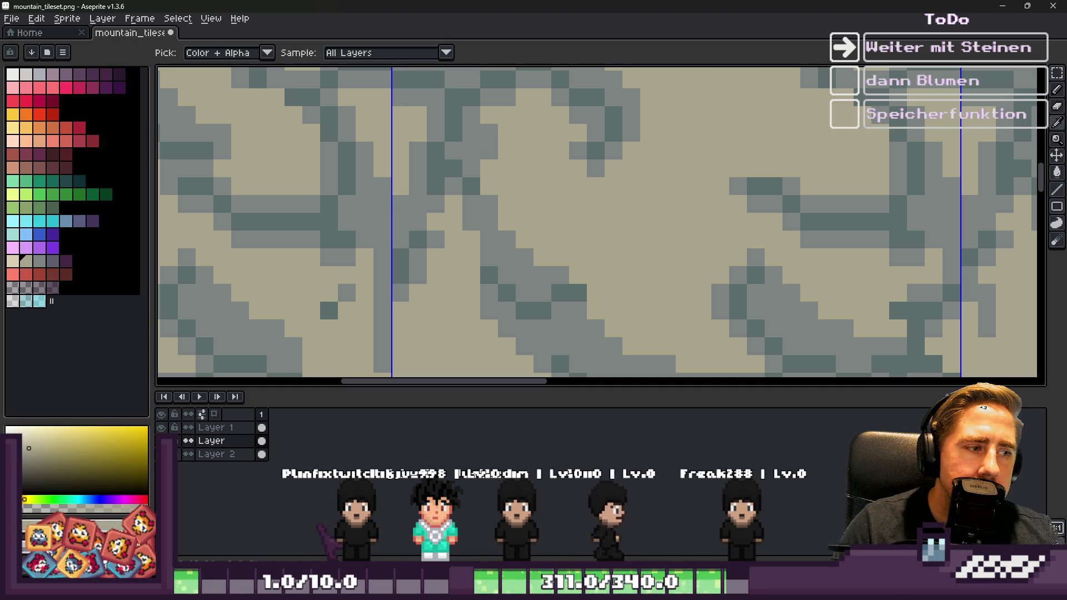
key(g)
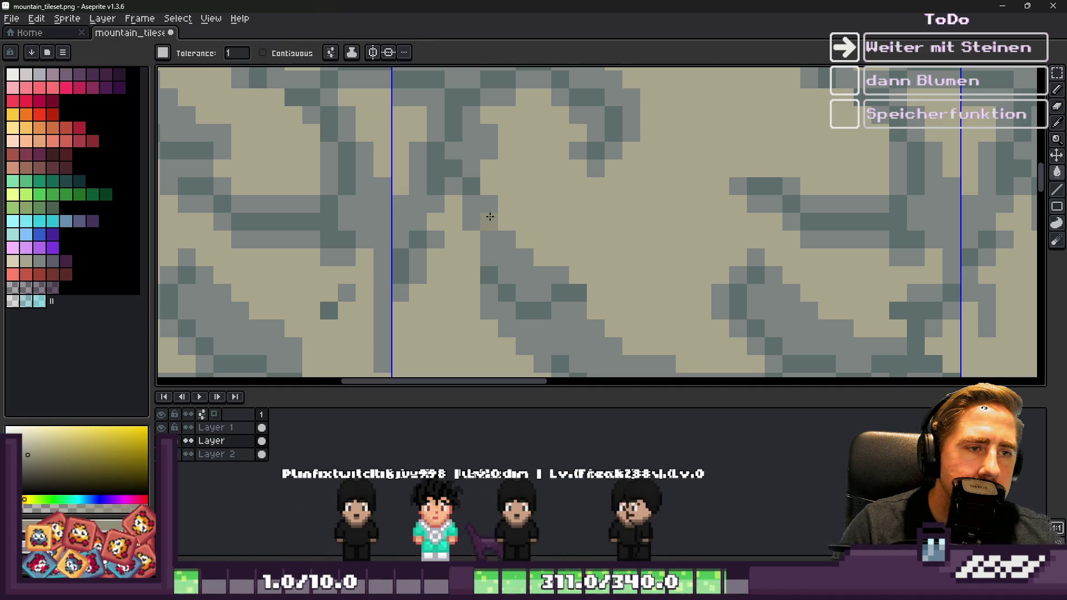
scroll(460, 198, down, 1)
scroll(460, 199, up, 1)
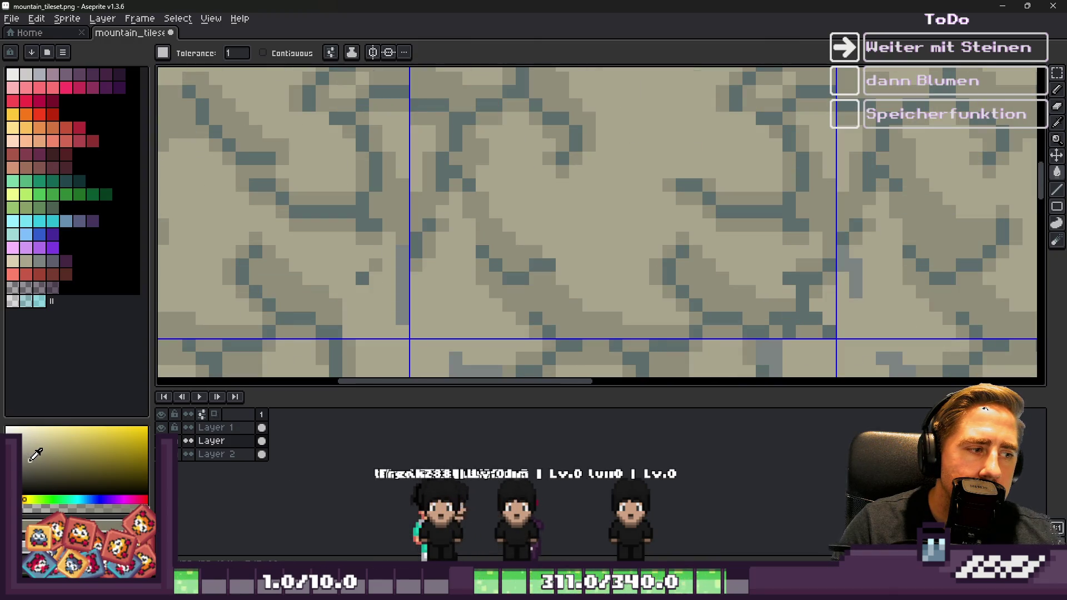
scroll(483, 200, down, 2)
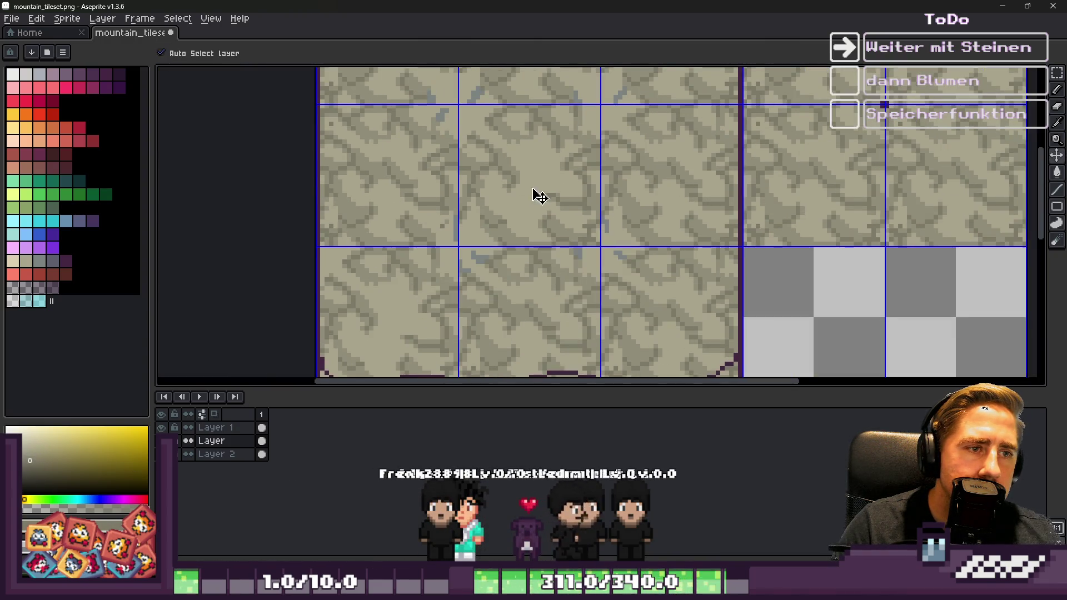
key(ctrl+s)
click(1002, 6)
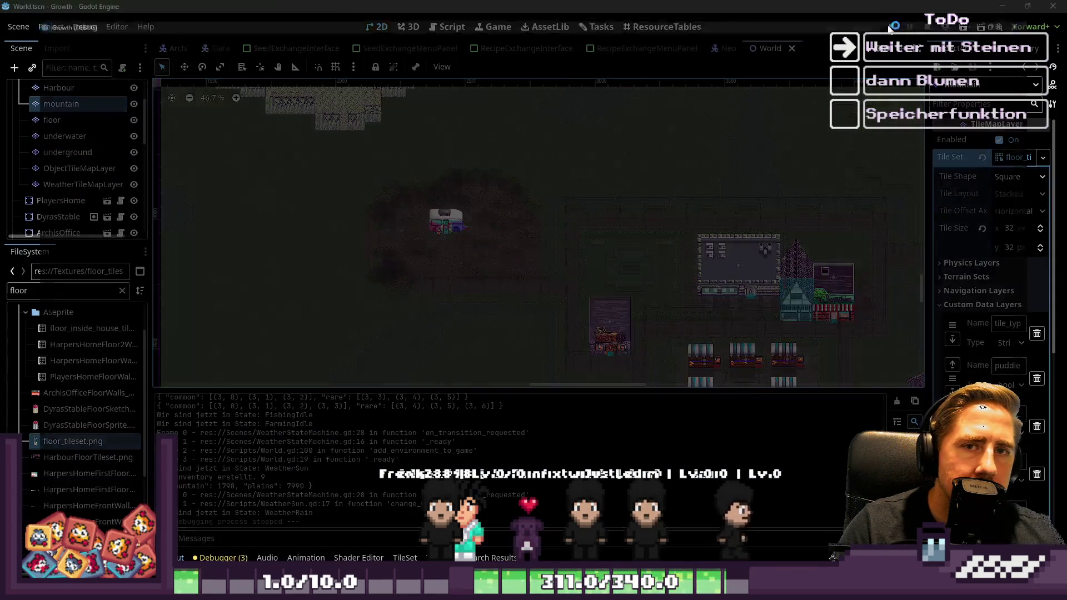
Step: Run the game, walk down-left through the tan mountain into the grass, then switch to the reference image
key(F5)
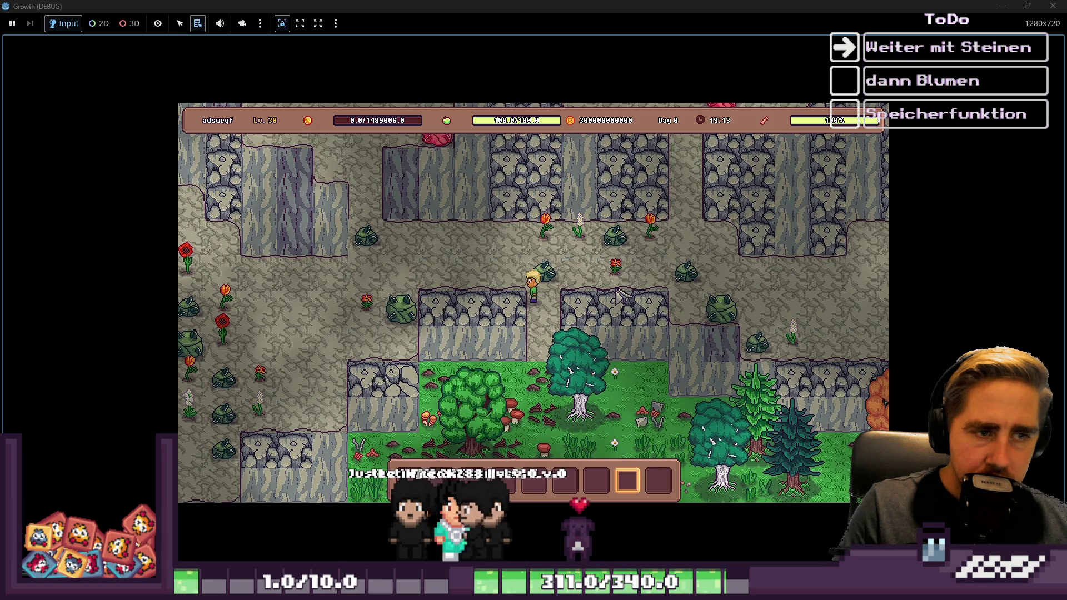
key(s)
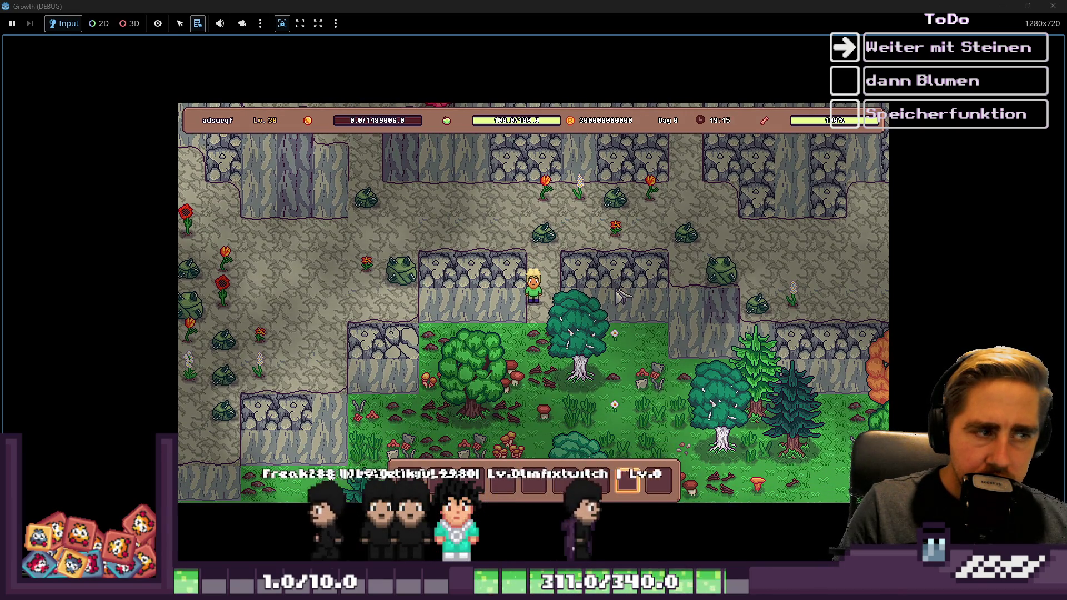
key(s)
key(a)
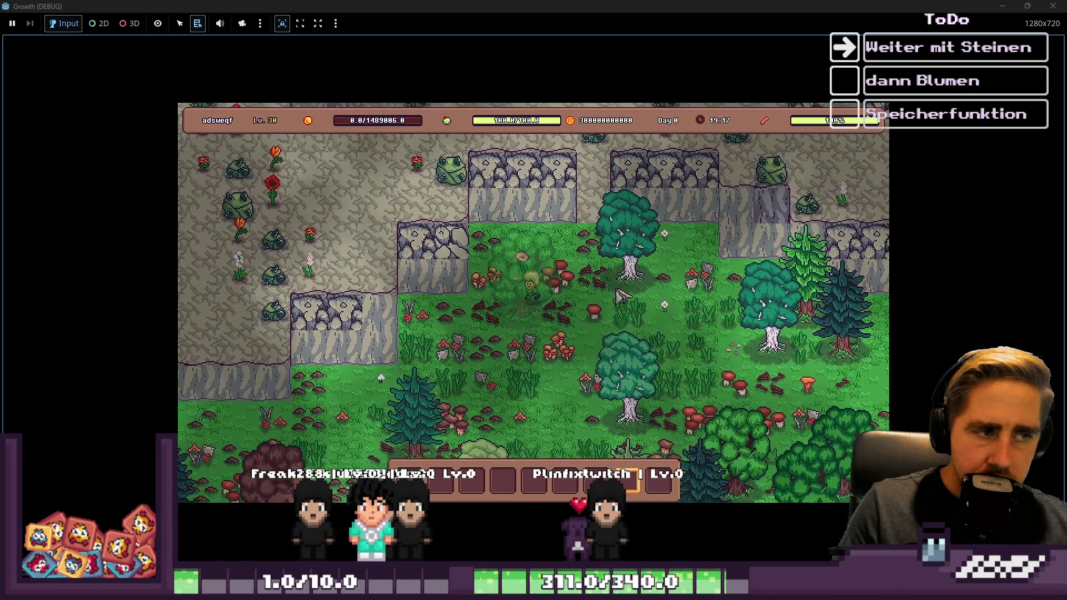
key(a)
key(s)
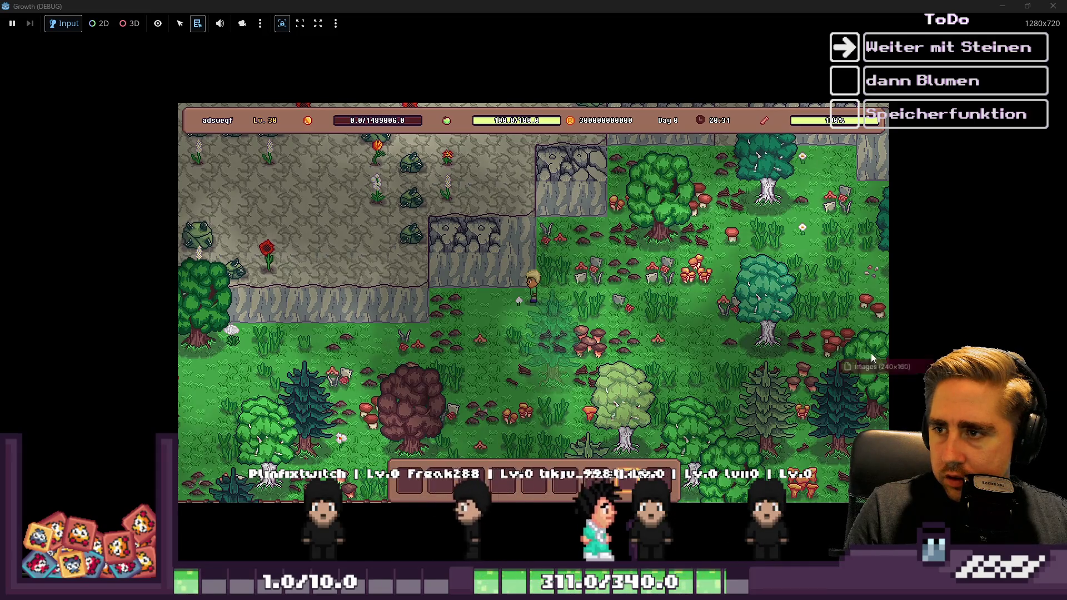
key(alt+Tab)
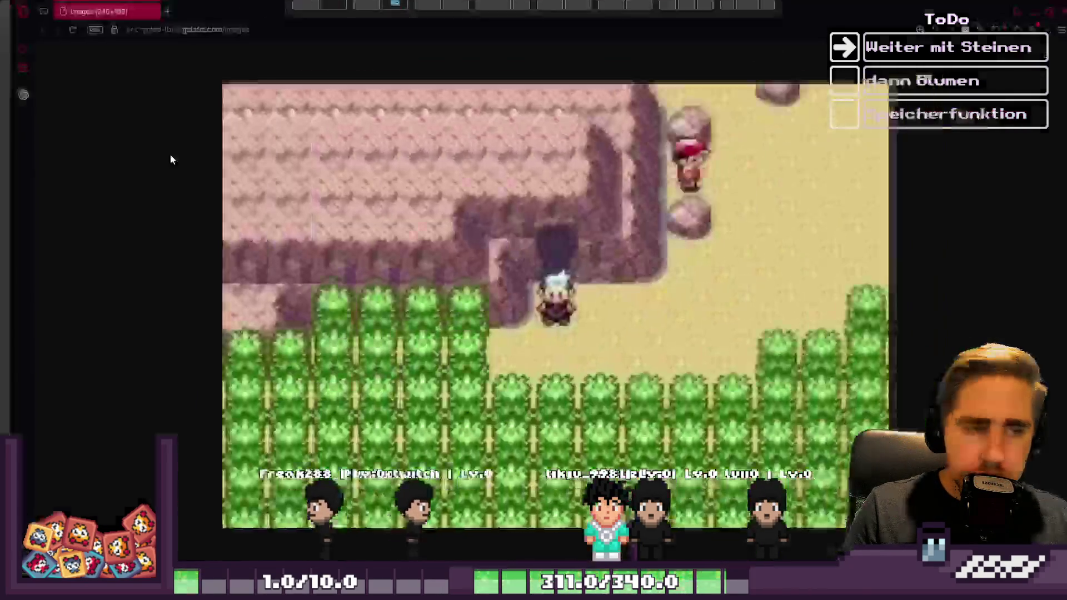
Step: Zoom around the rocky-cliff reference image, then close the Opera window
ctrl+scroll(403, 226, down, 6)
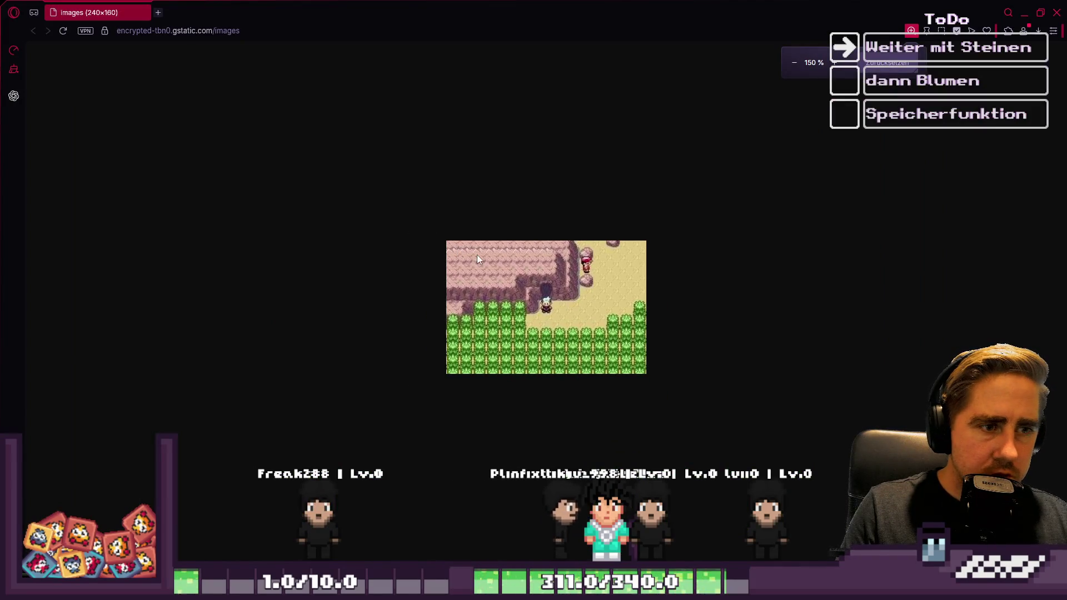
ctrl+scroll(482, 266, up, 5)
ctrl+scroll(492, 255, down, 3)
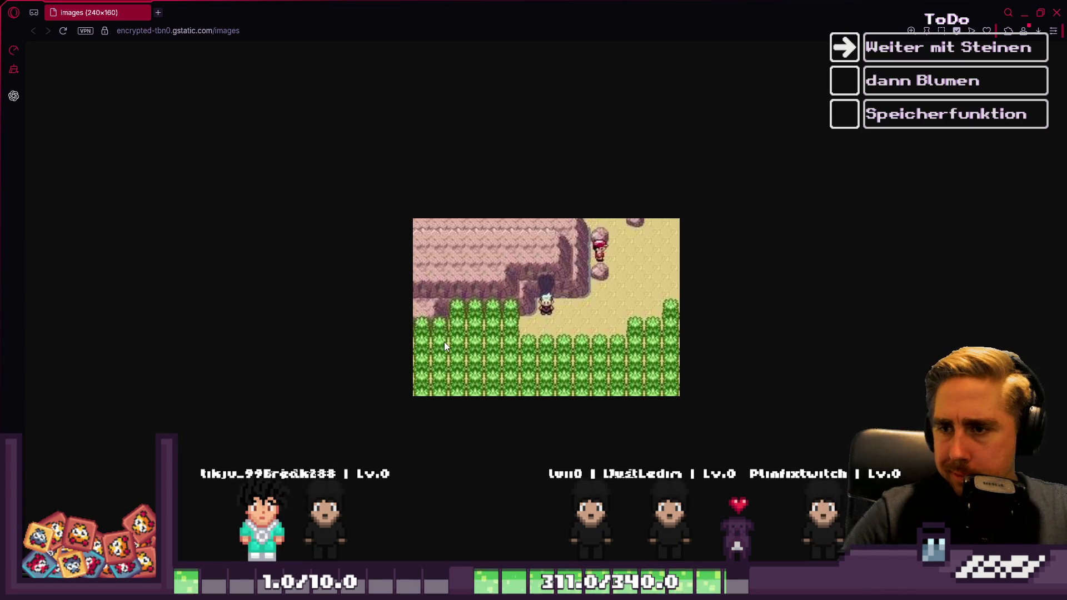
click(1056, 13)
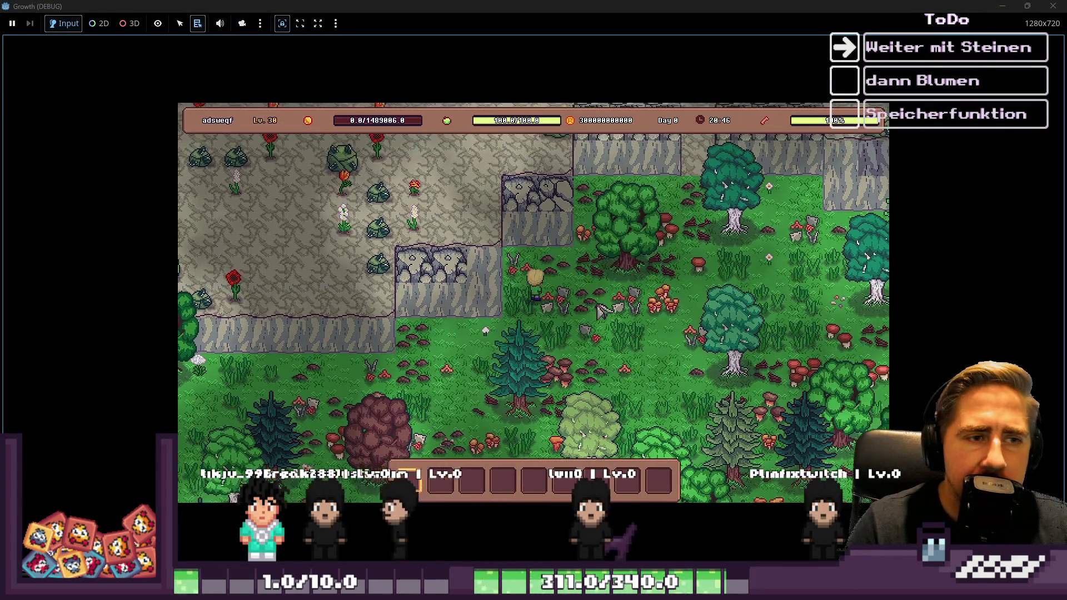
Step: Walk the character up through the tan mountain rock, close the running game, and save World.tscn
key(w)
key(d)
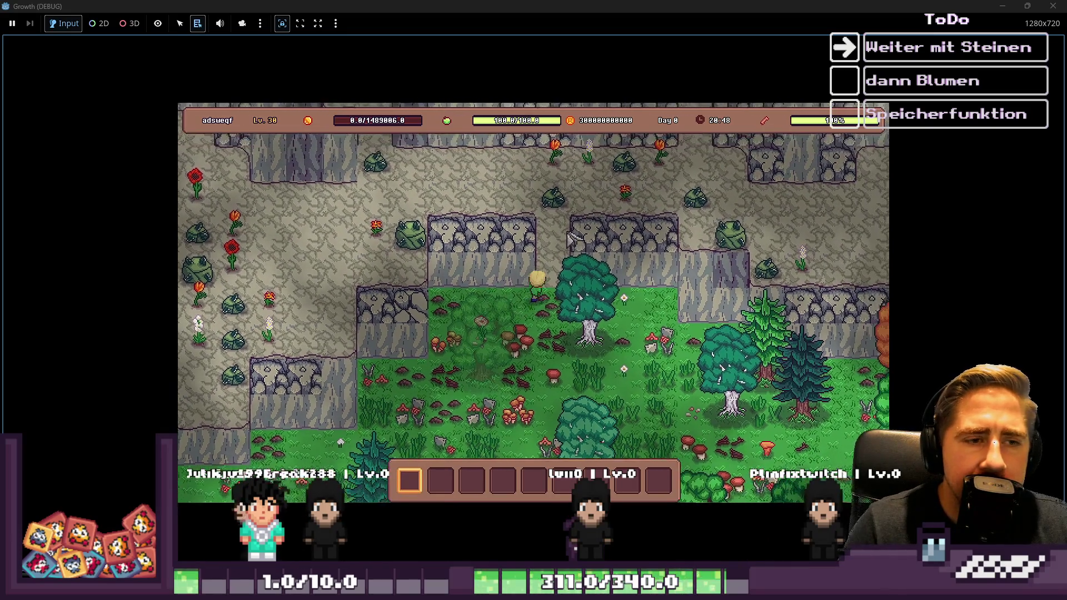
key(w)
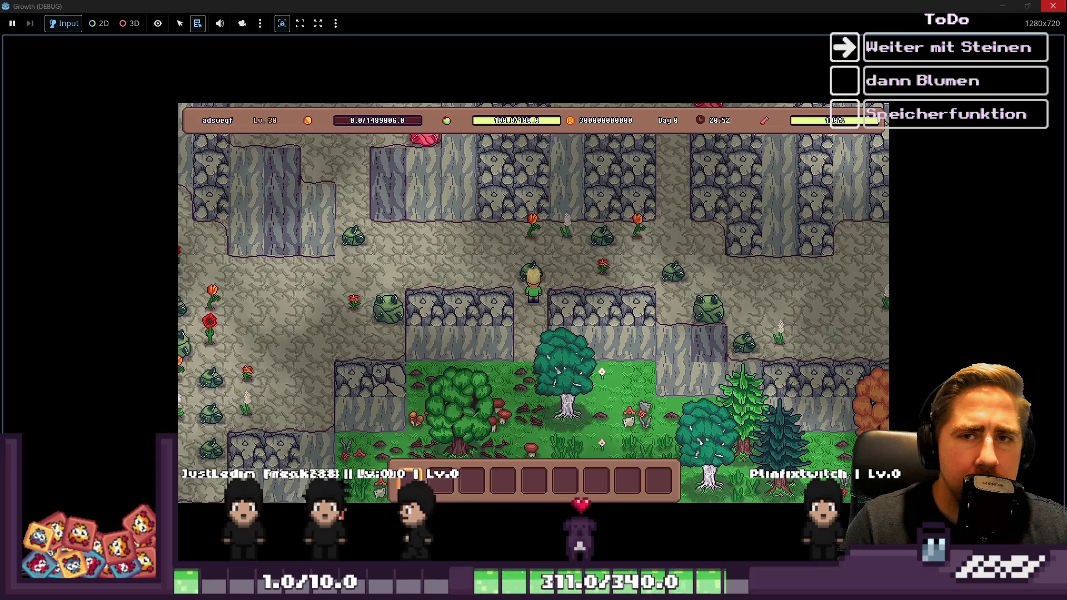
click(1053, 6)
key(ctrl+s)
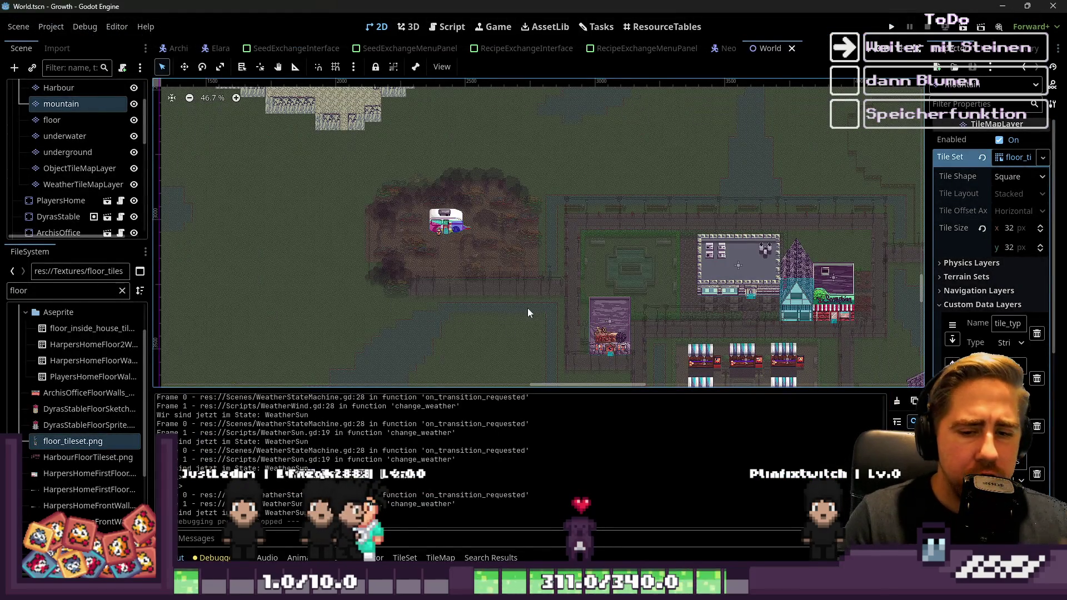
mouse_move(589, 588)
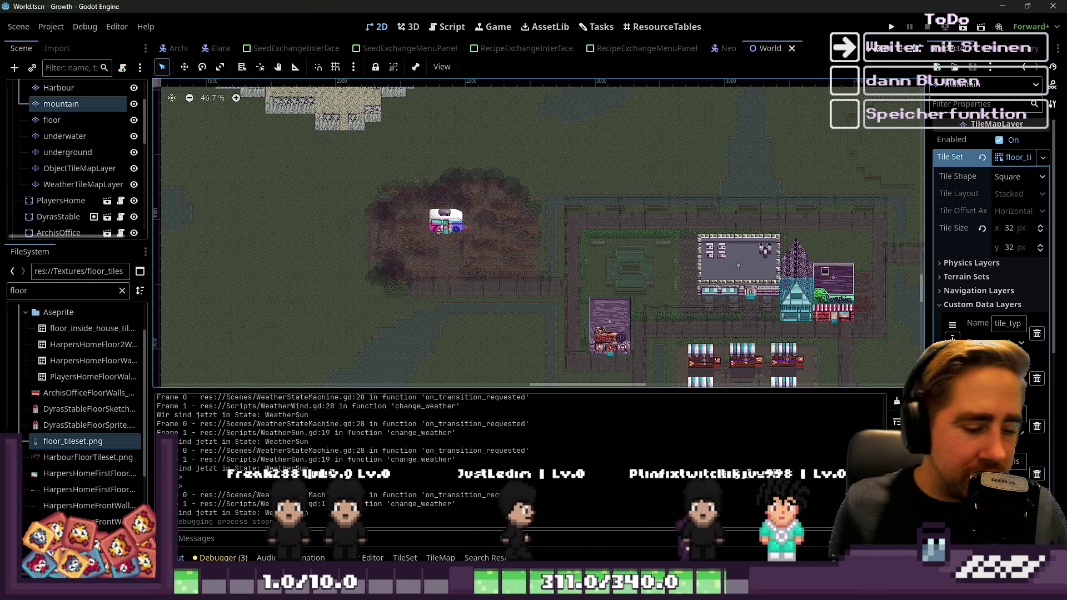
key(ctrl+s)
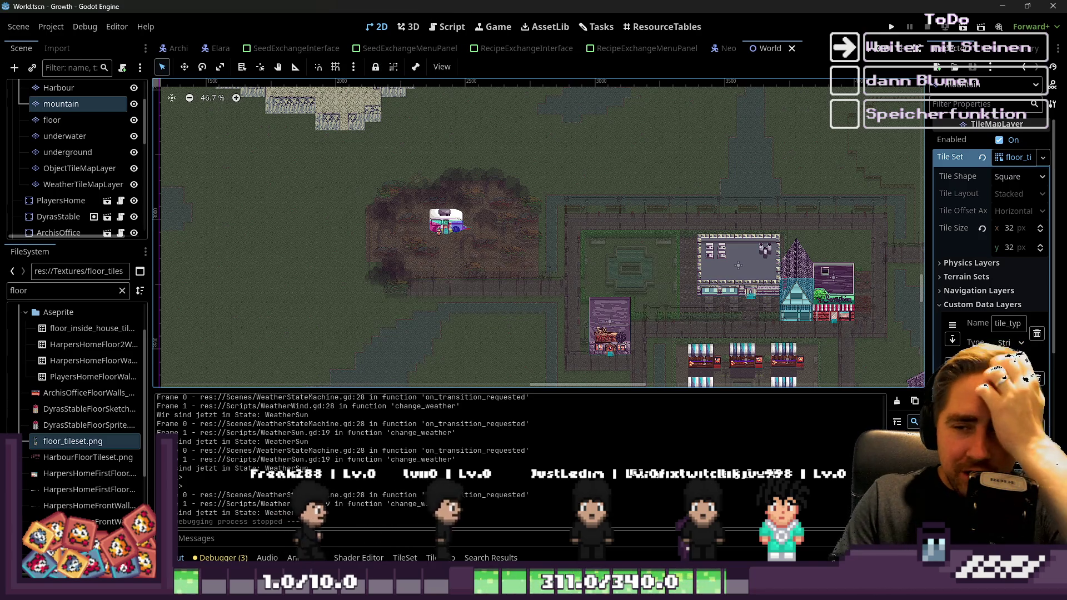